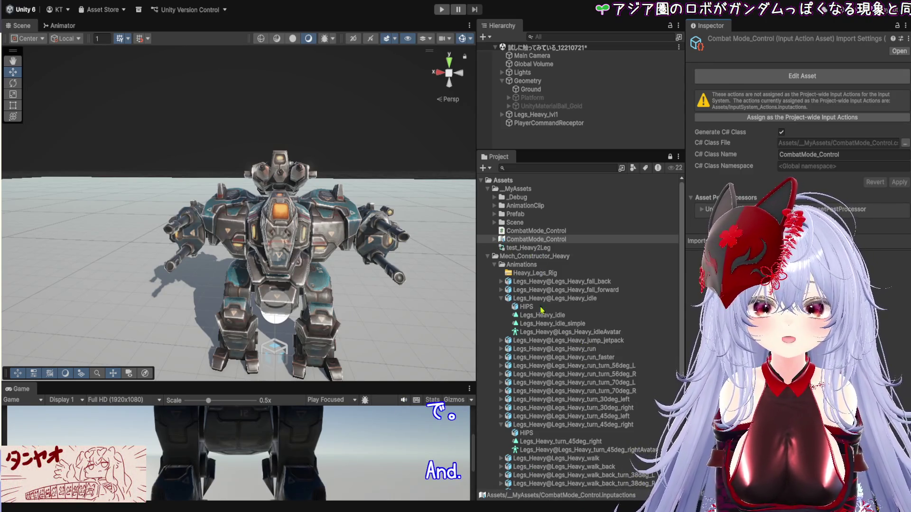
# Step: Enlarge the Scene view in width and height and re-centre the Legs_Heavy_lvl1 mech within it
pyautogui.moveTo(371, 242)
pyautogui.mouseDown()
pyautogui.moveTo(345, 138)
pyautogui.moveTo(366, 202)
pyautogui.mouseUp()
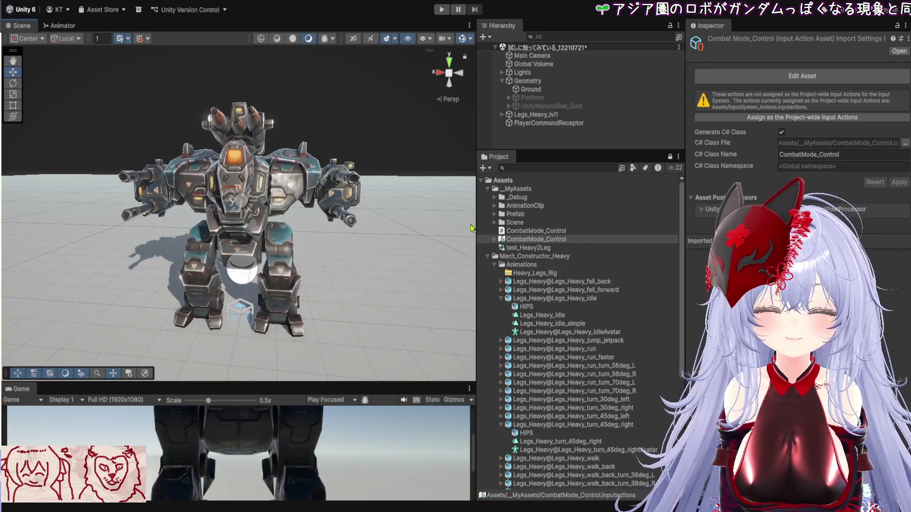
pyautogui.moveTo(477, 228); pyautogui.dragTo(622, 223)
pyautogui.moveTo(485, 215); pyautogui.dragTo(488, 285)
pyautogui.scroll(2, 484, 257)
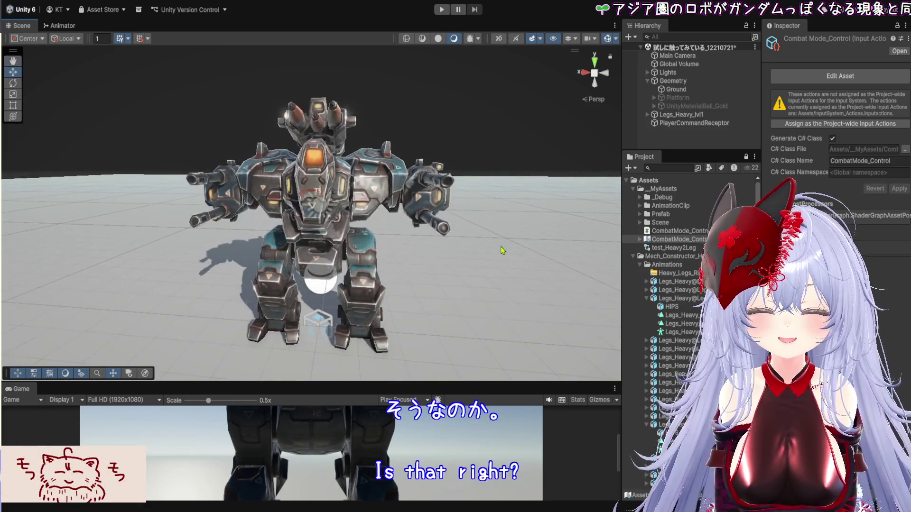
pyautogui.moveTo(548, 383); pyautogui.dragTo(548, 470)
pyautogui.scroll(-2, 498, 269)
pyautogui.moveTo(499, 265)
pyautogui.mouseDown()
pyautogui.moveTo(504, 211)
pyautogui.moveTo(491, 342)
pyautogui.moveTo(410, 302)
pyautogui.moveTo(312, 295)
pyautogui.moveTo(460, 314)
pyautogui.moveTo(451, 314)
pyautogui.mouseUp()
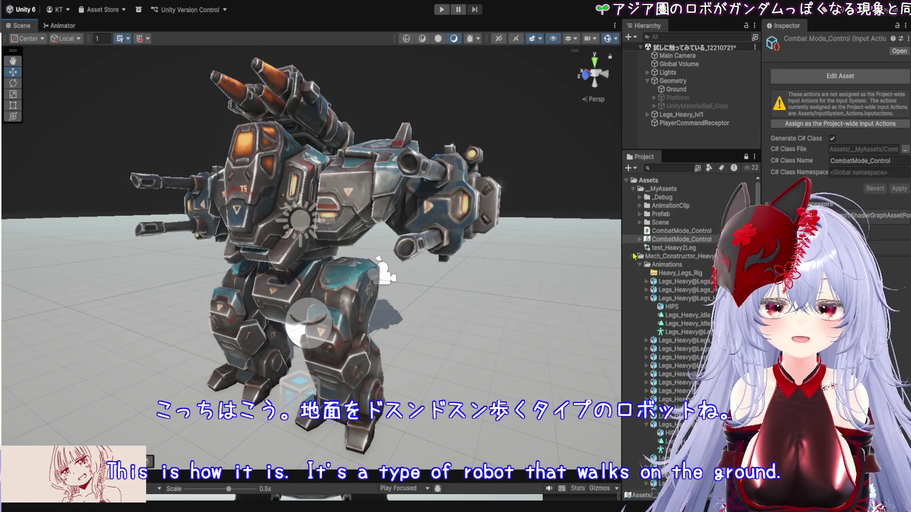
pyautogui.moveTo(622, 258); pyautogui.dragTo(595, 260)
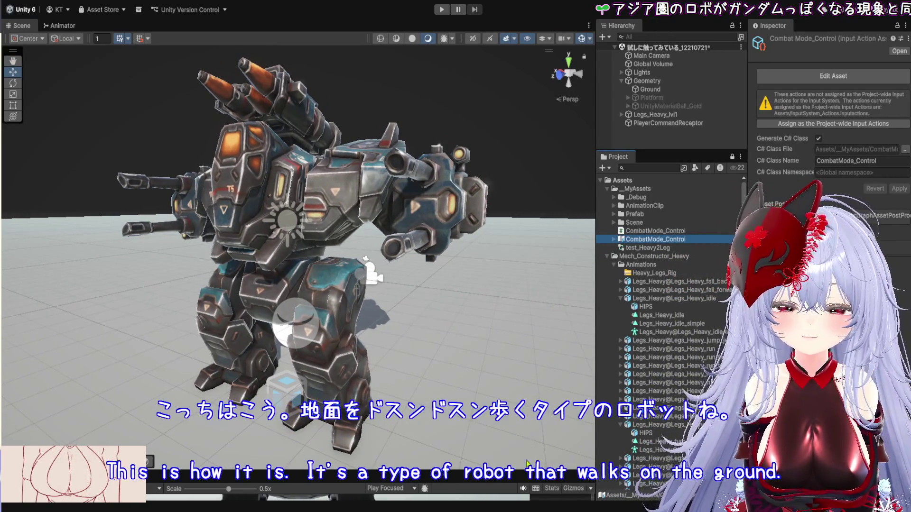
pyautogui.moveTo(530, 480); pyautogui.dragTo(514, 301)
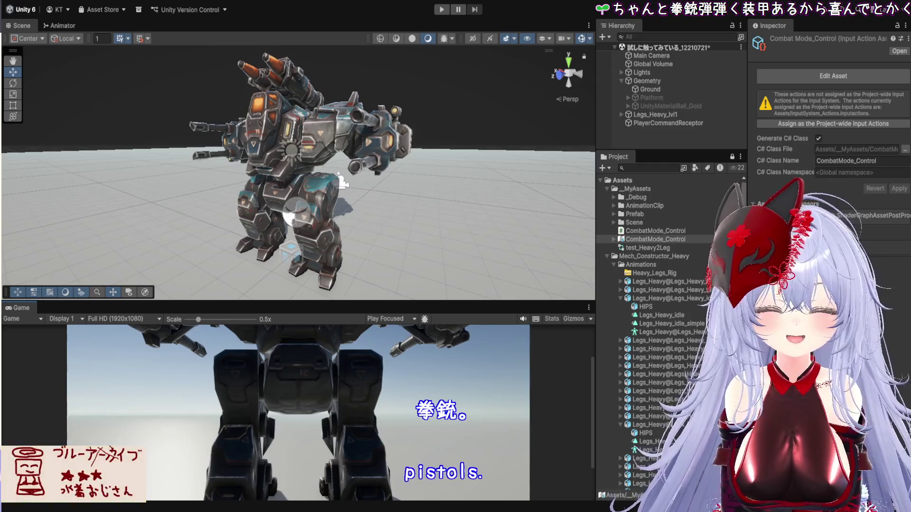
pyautogui.moveTo(403, 266)
pyautogui.mouseDown()
pyautogui.moveTo(417, 273)
pyautogui.moveTo(427, 408)
pyautogui.mouseUp()
pyautogui.scroll(5, 474, 227)
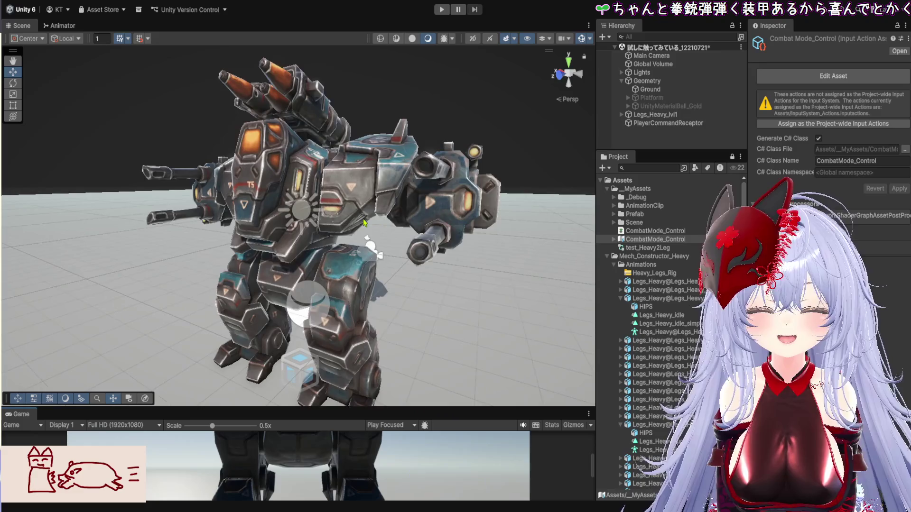
pyautogui.moveTo(487, 223); pyautogui.dragTo(470, 213)
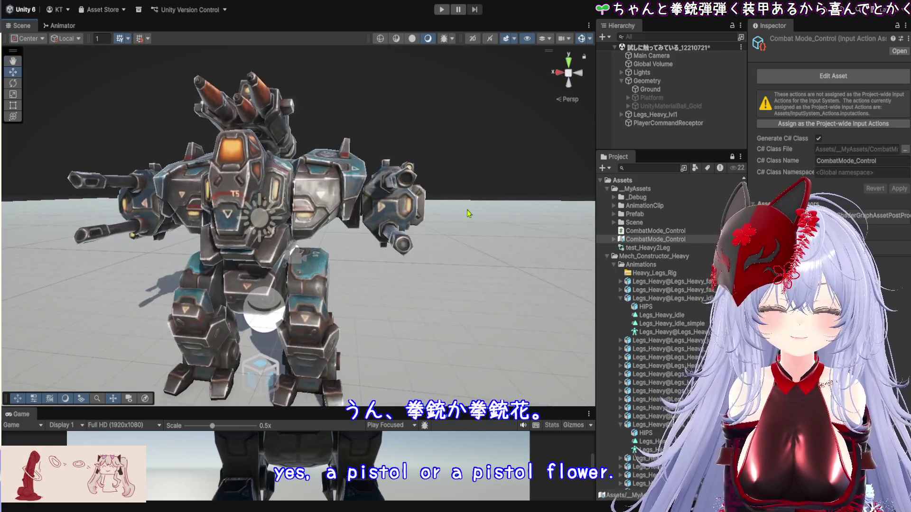
pyautogui.moveTo(351, 248)
pyautogui.mouseDown()
pyautogui.moveTo(494, 189)
pyautogui.moveTo(474, 192)
pyautogui.mouseUp()
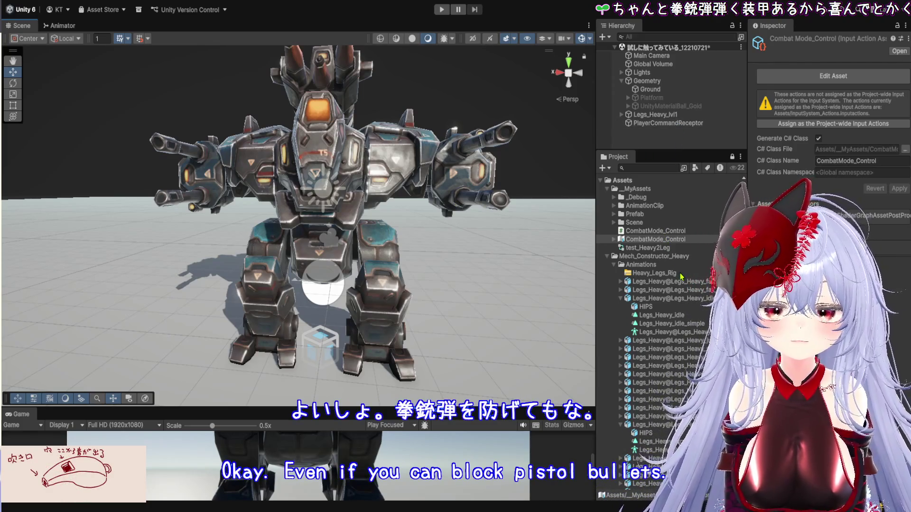
# Step: Inspect the generated CombatMode_Control C# script and widen the Hierarchy and Project panels
pyautogui.click(652, 232)
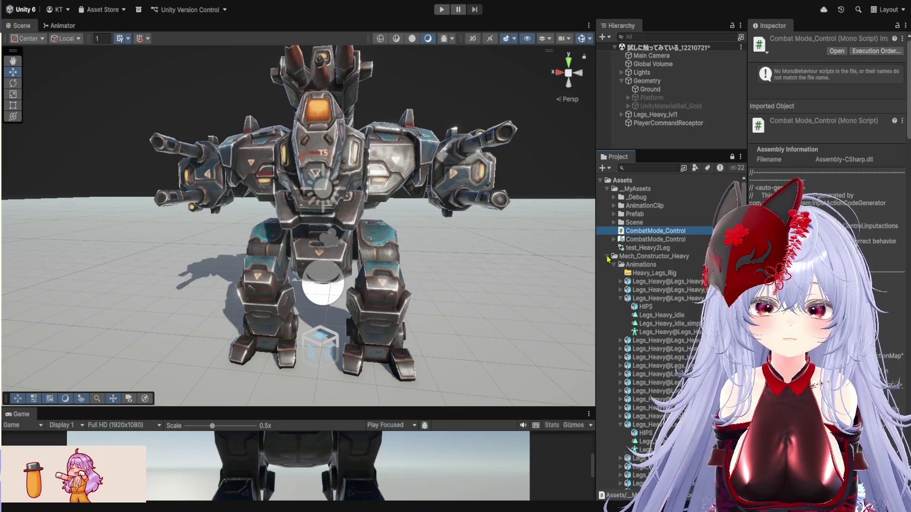
pyautogui.moveTo(596, 261); pyautogui.dragTo(515, 275)
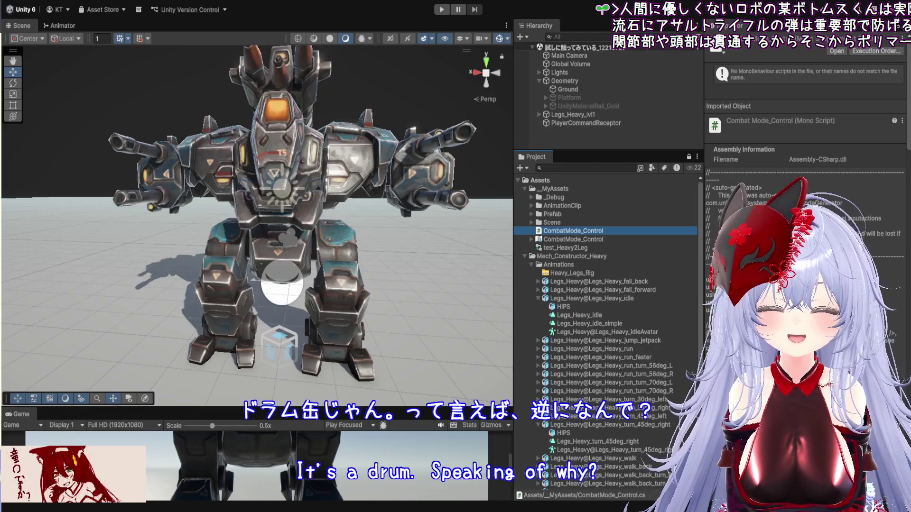
# Step: Inspect Legs_Heavy_lvl1, then its weapon's separate Weapons_Flak_Ctrl animator controller, and open test_Heavy2Leg
pyautogui.click(613, 116)
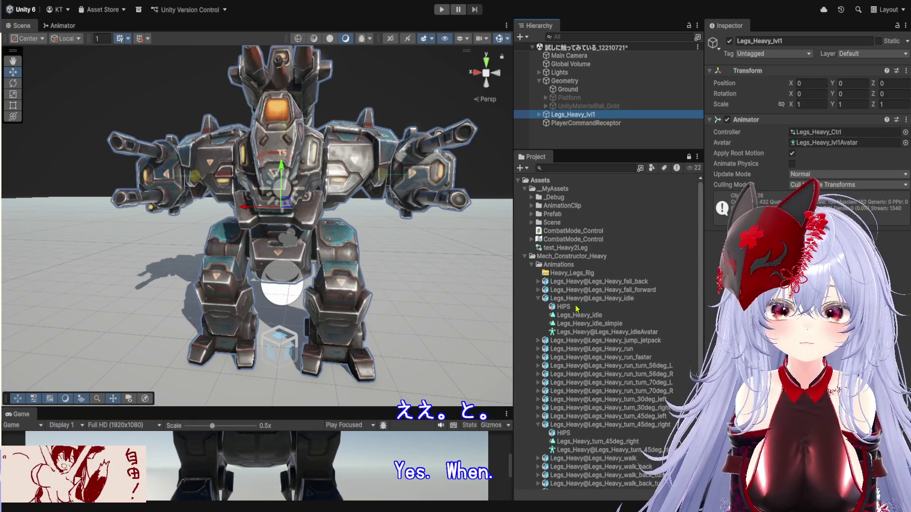
pyautogui.scroll(-6, 591, 294)
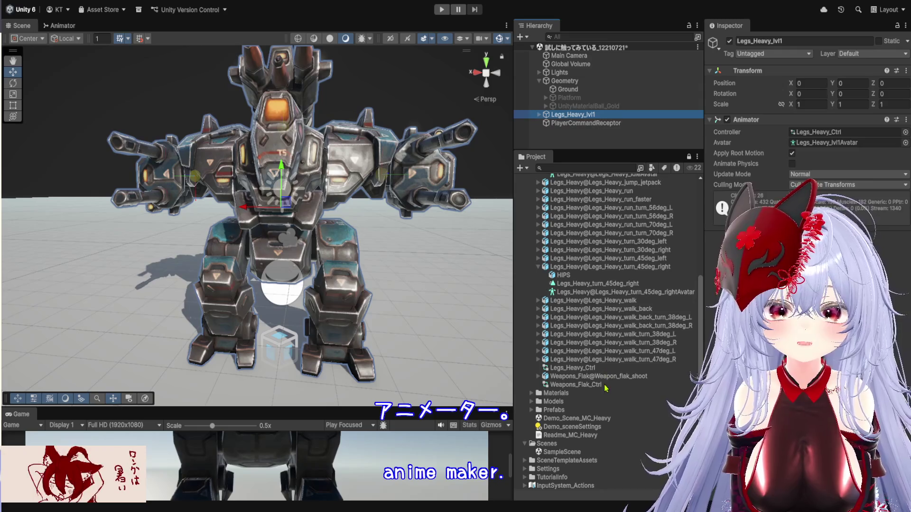
pyautogui.click(598, 385)
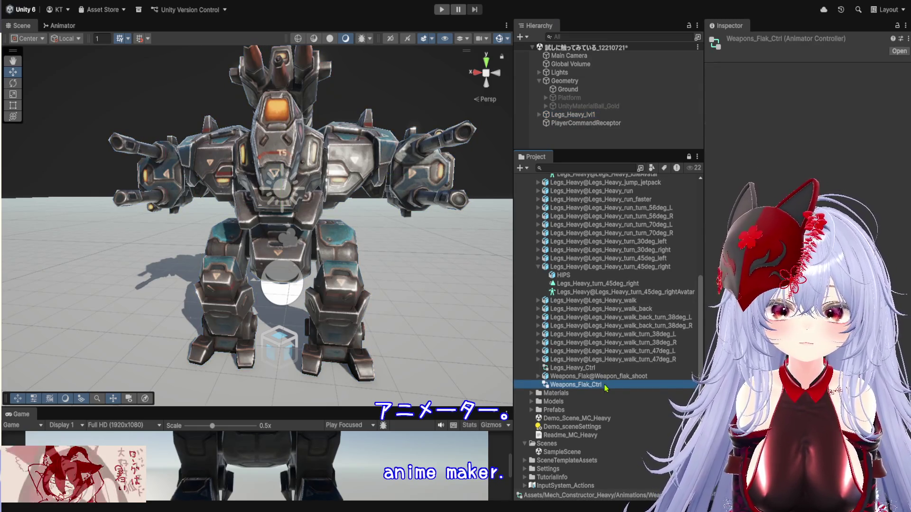
pyautogui.scroll(6, 607, 377)
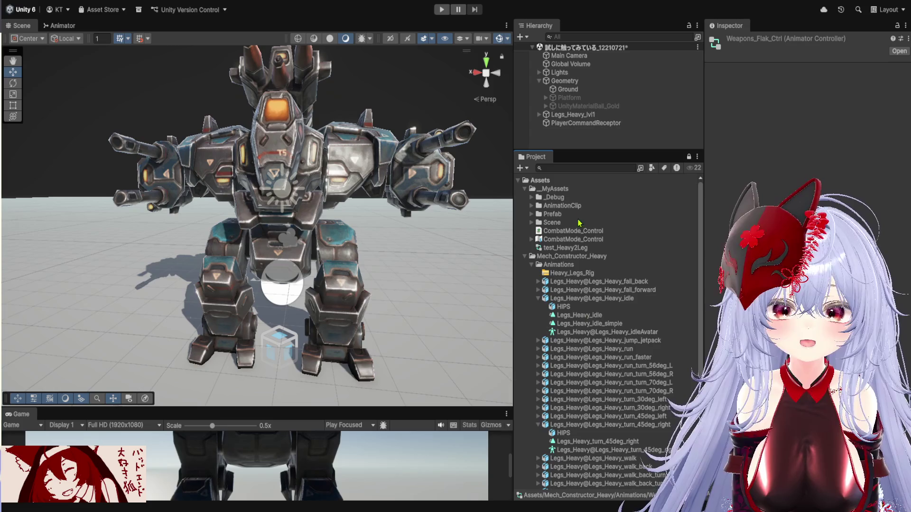
pyautogui.doubleClick(582, 248)
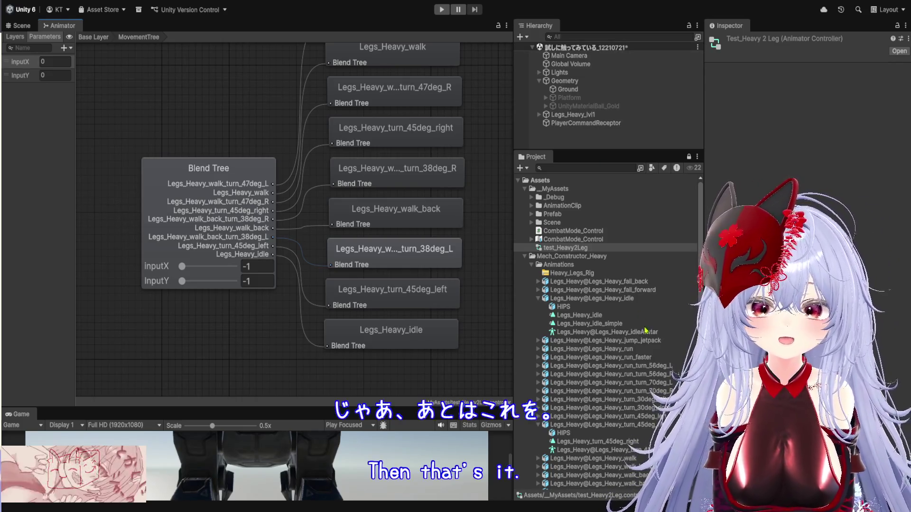
# Step: Collapse the Mech_Constructor_Heavy asset folder in the Project window
pyautogui.click(524, 256)
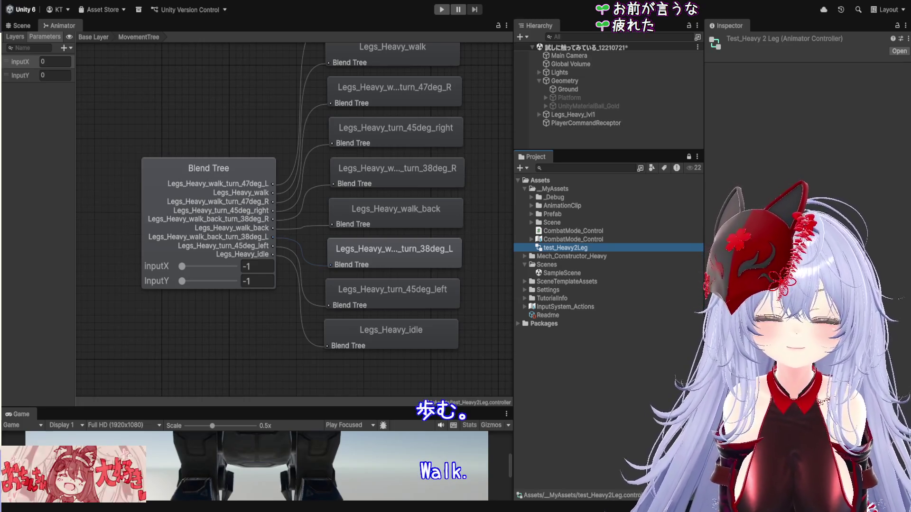
# Step: Create a new MonoBehaviour script named CombatModeAnimatorMover in the _MyAssets folder
pyautogui.click(558, 189)
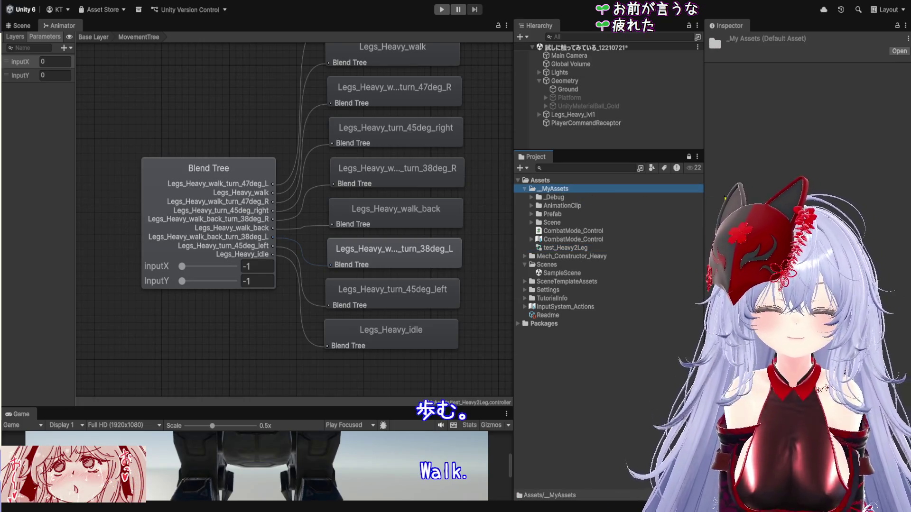
pyautogui.hotkey('ctrl', 'alt', 'n')
pyautogui.write('CombatModeAnimatorMover')
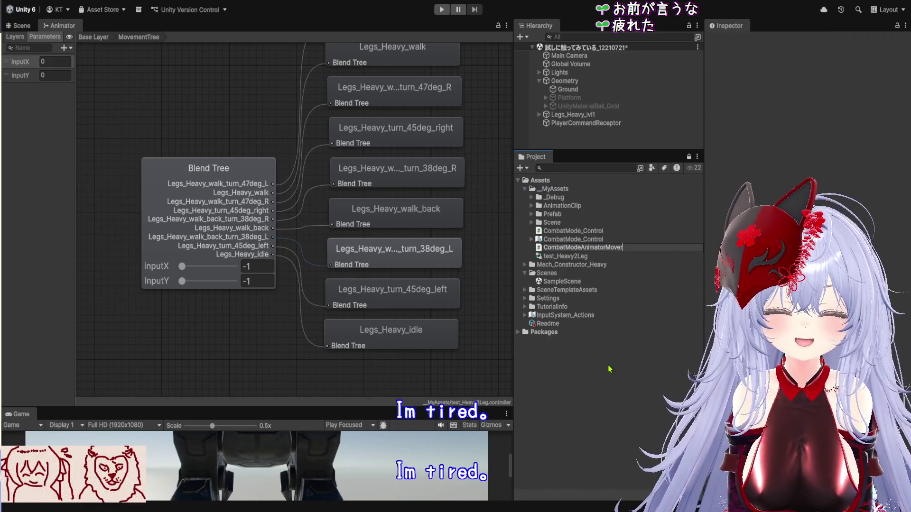
pyautogui.press('Return')
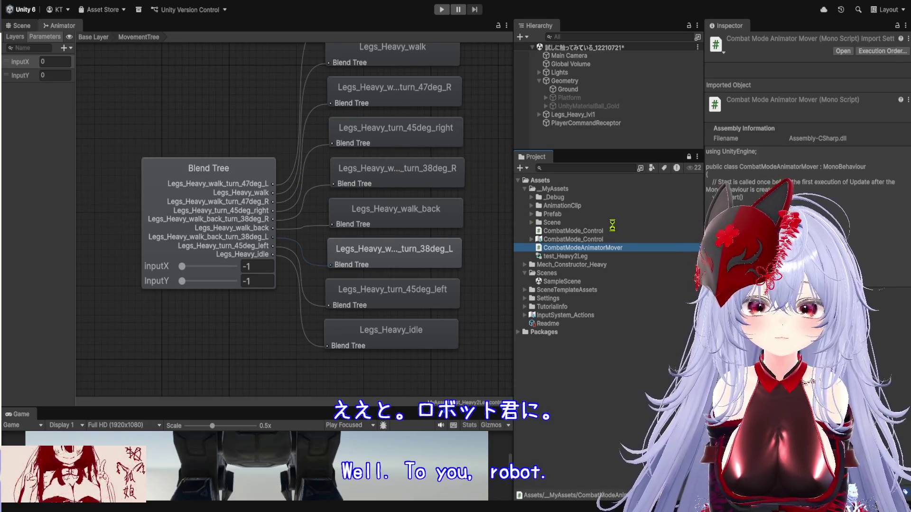
# Step: Attach the CombatModeAnimatorMover script to Legs_Heavy_lvl1 and view its Legs_Heavy_Ctrl state graph
pyautogui.click(22, 26)
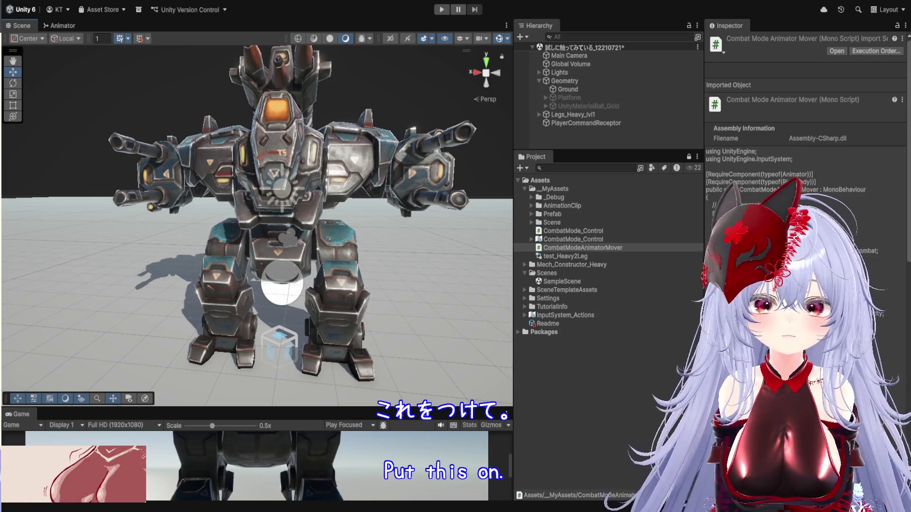
pyautogui.click(572, 114)
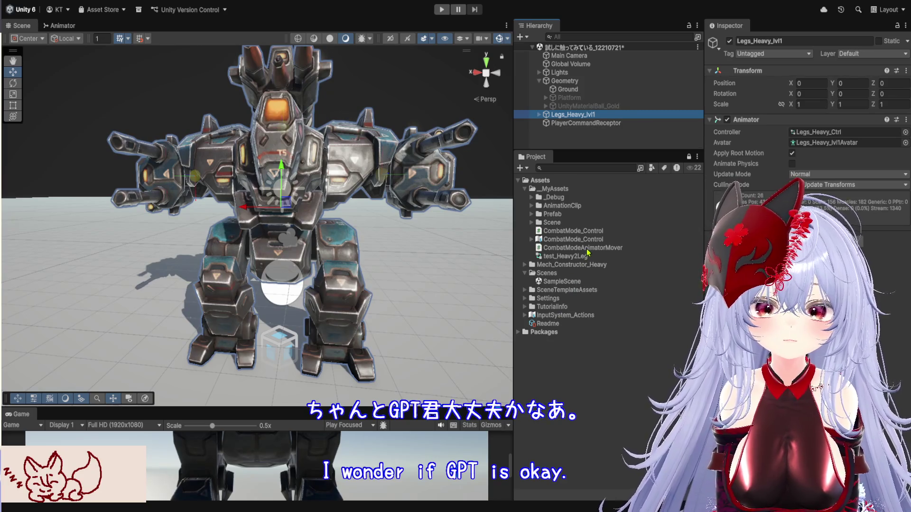
pyautogui.moveTo(584, 247); pyautogui.dragTo(802, 232)
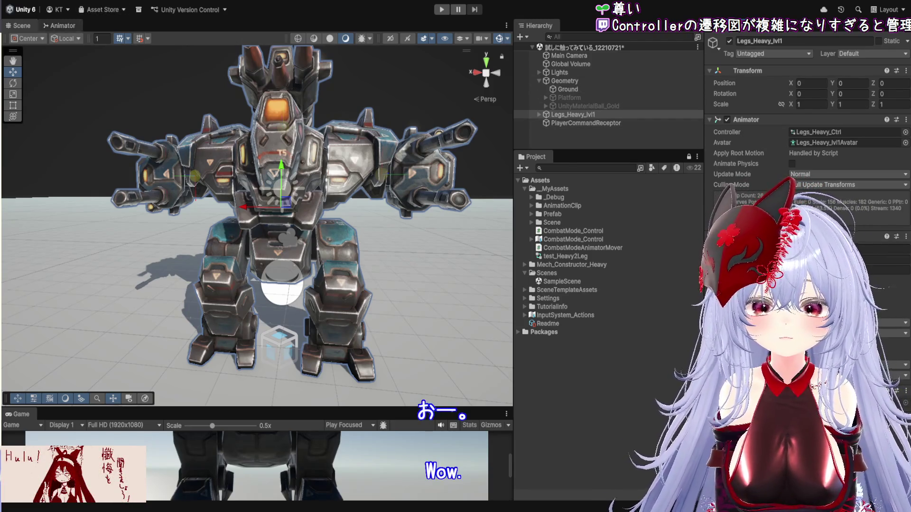
pyautogui.click(60, 25)
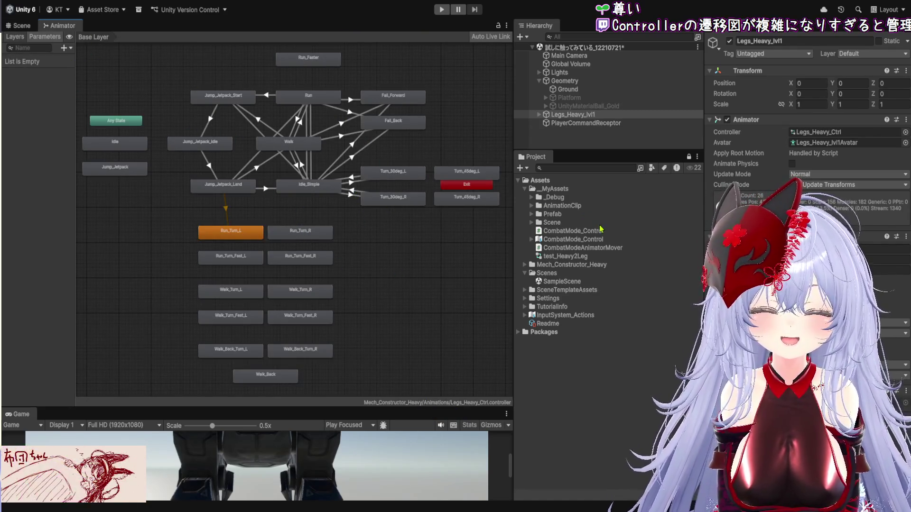
# Step: Check test_Heavy2Leg's MovementTree is 2D Simple Directional on InputX/InputY, then return to the scene
pyautogui.click(579, 256)
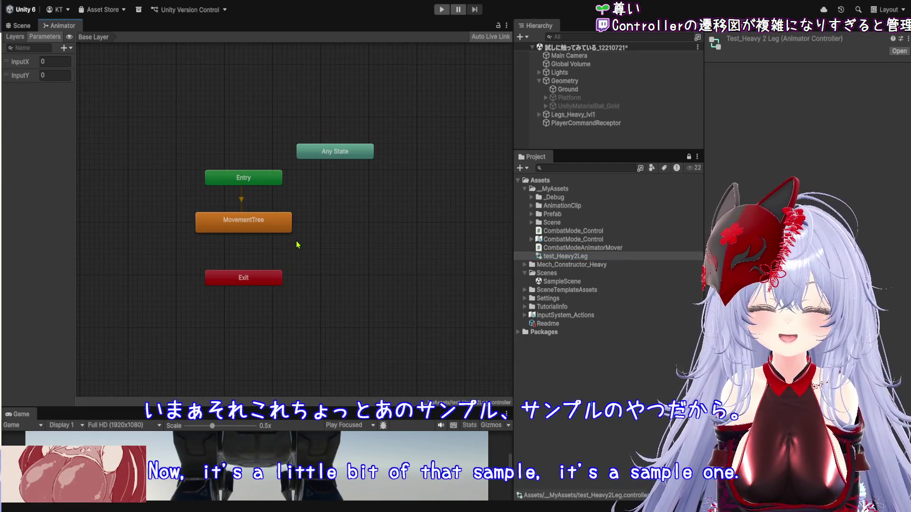
pyautogui.doubleClick(266, 221)
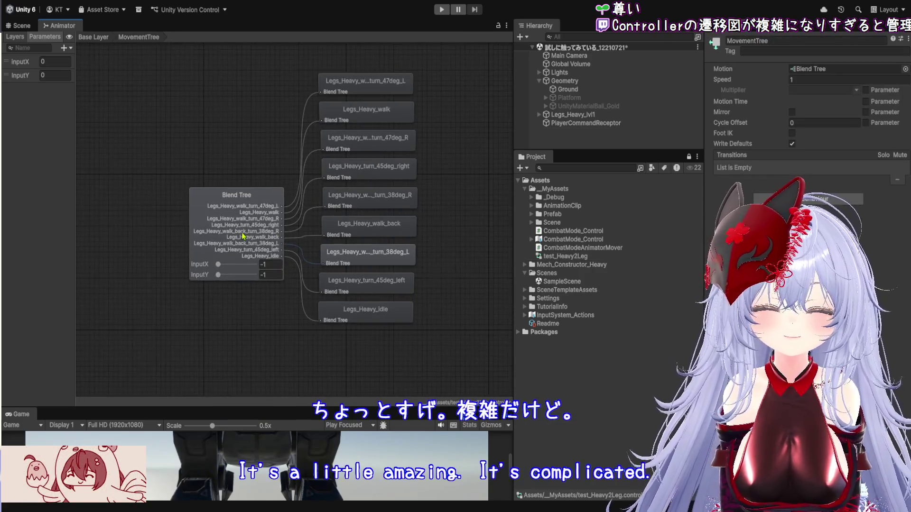
pyautogui.click(243, 234)
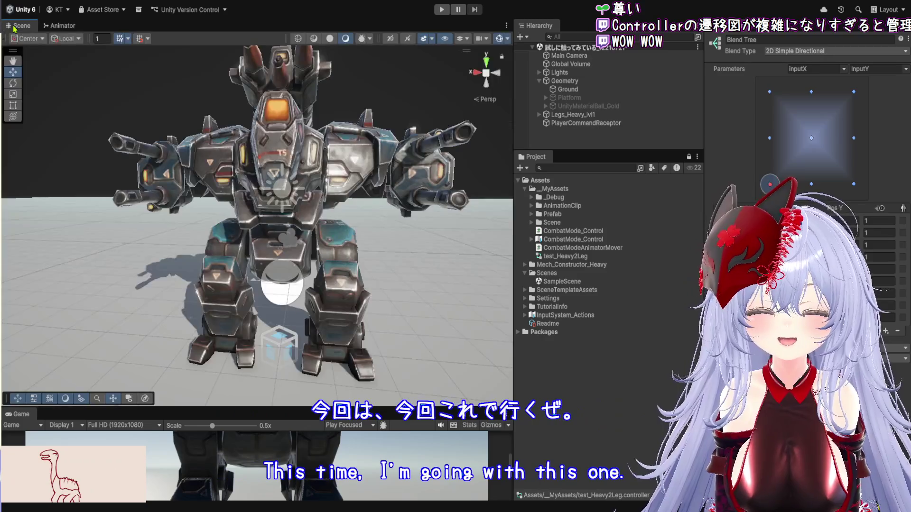
pyautogui.click(18, 26)
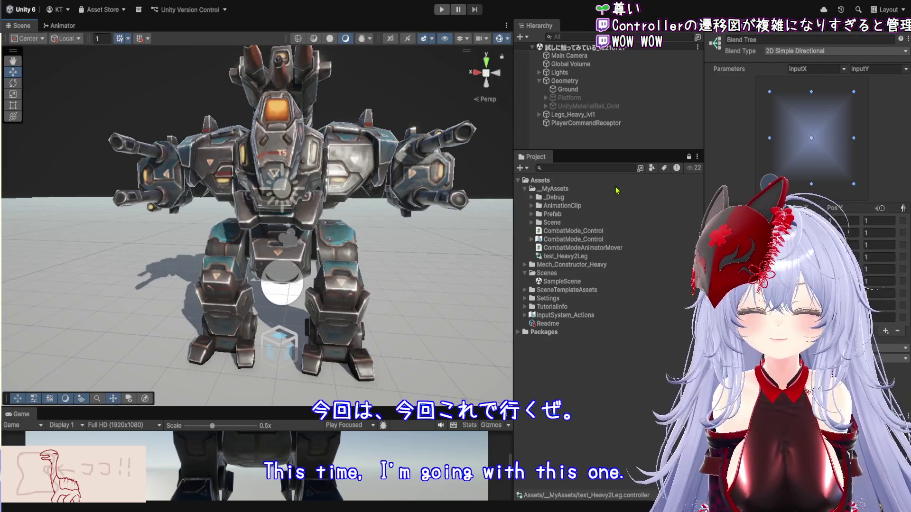
# Step: Assign test_Heavy2Leg as the Controller of the Legs_Heavy_lvl1 mech's Animator
pyautogui.click(586, 123)
pyautogui.click(572, 114)
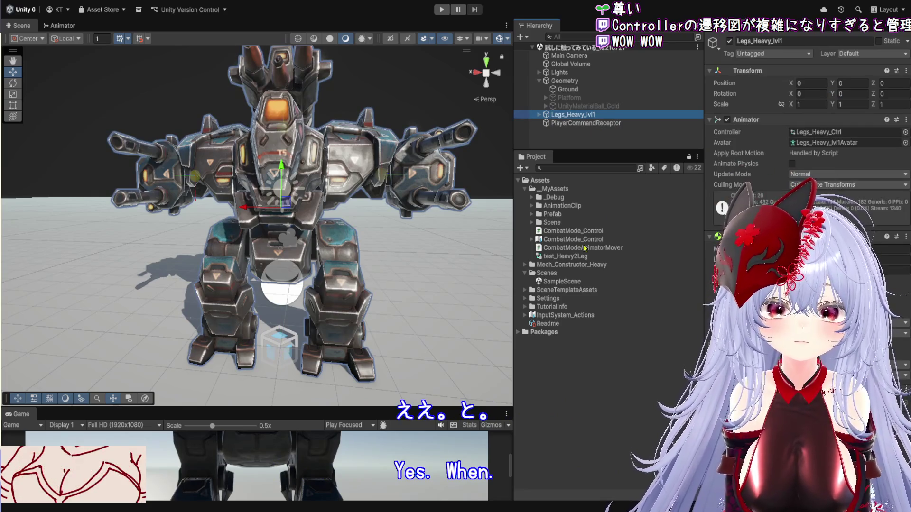
pyautogui.moveTo(584, 256); pyautogui.dragTo(740, 223)
pyautogui.moveTo(815, 153); pyautogui.dragTo(826, 132)
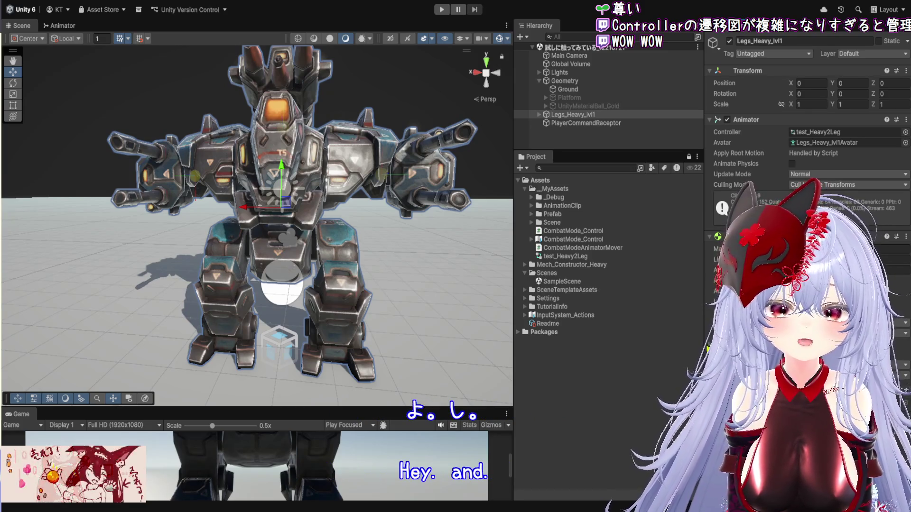
# Step: Readjust the panel splitters to give the Scene view more width
pyautogui.moveTo(704, 356); pyautogui.dragTo(723, 356)
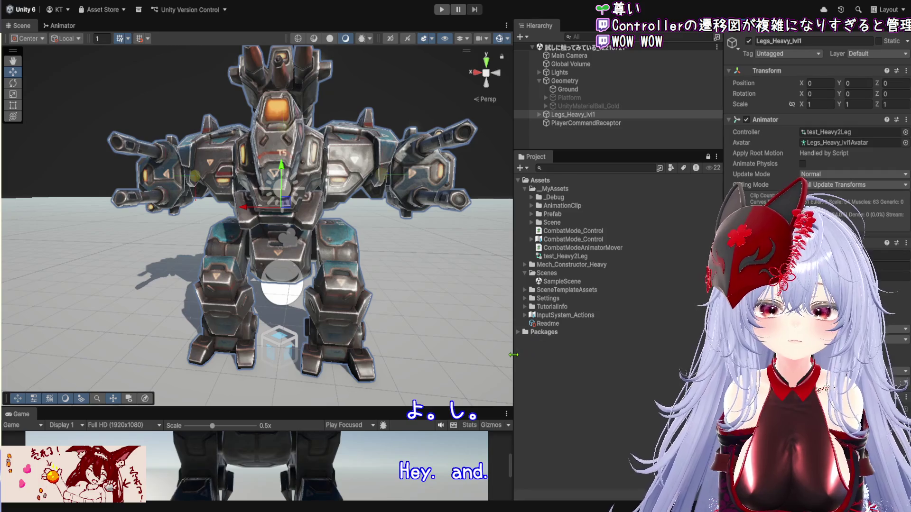
pyautogui.moveTo(513, 354); pyautogui.dragTo(579, 355)
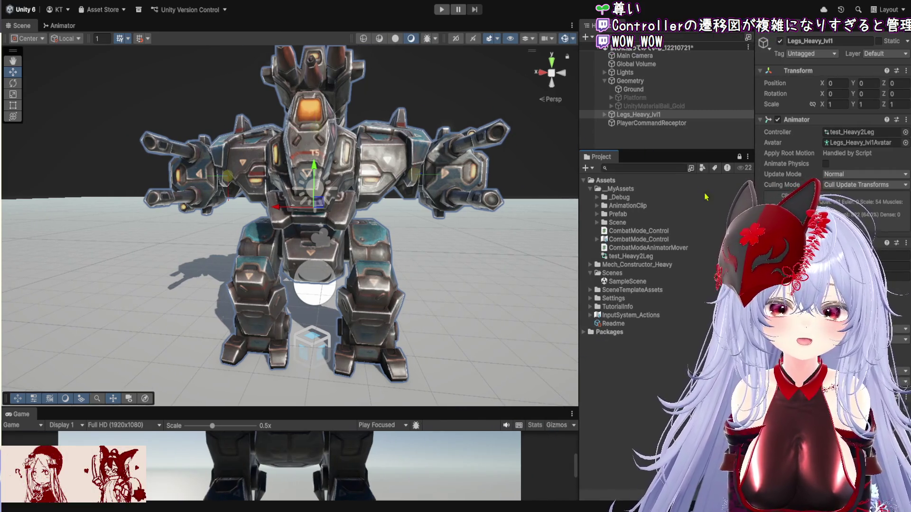
pyautogui.moveTo(754, 342)
pyautogui.mouseDown()
pyautogui.moveTo(666, 342)
pyautogui.moveTo(726, 342)
pyautogui.mouseUp()
# Step: Test-run the scene in Play mode, stop it, and select the Ground plane
pyautogui.click(442, 14)
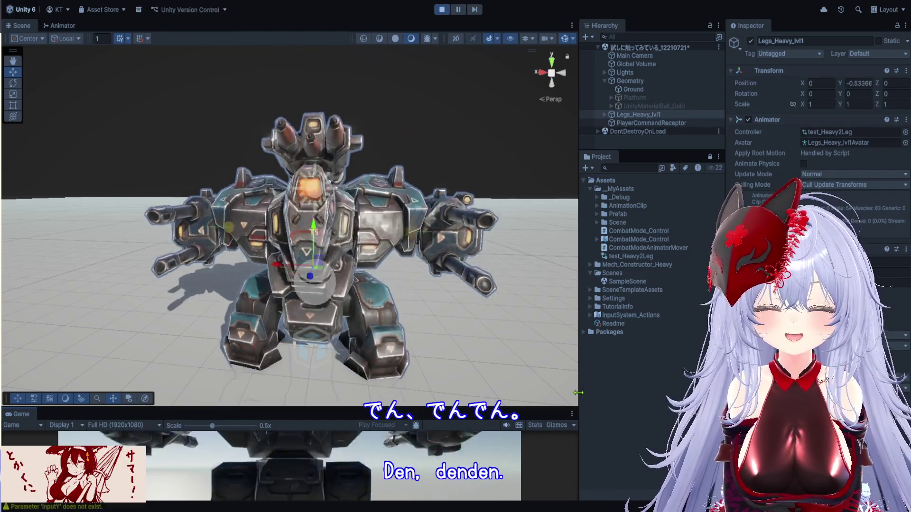
pyautogui.click(439, 10)
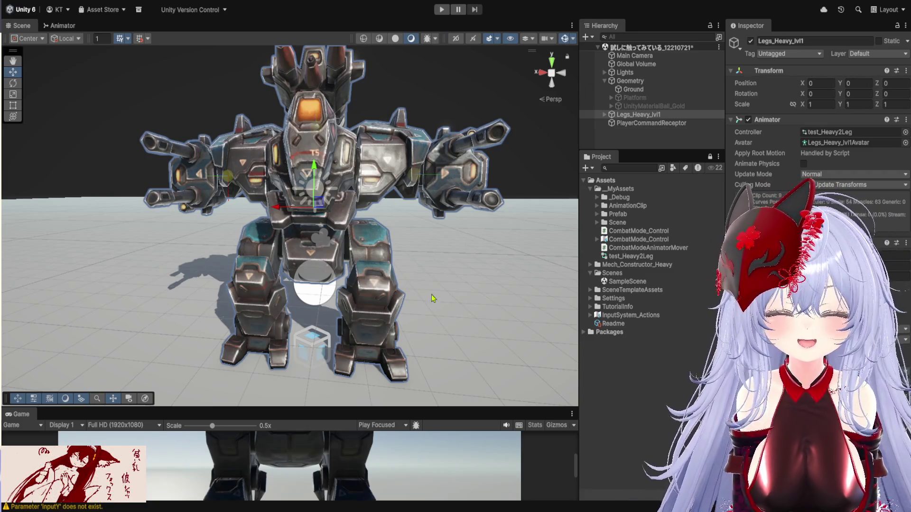
pyautogui.click(651, 90)
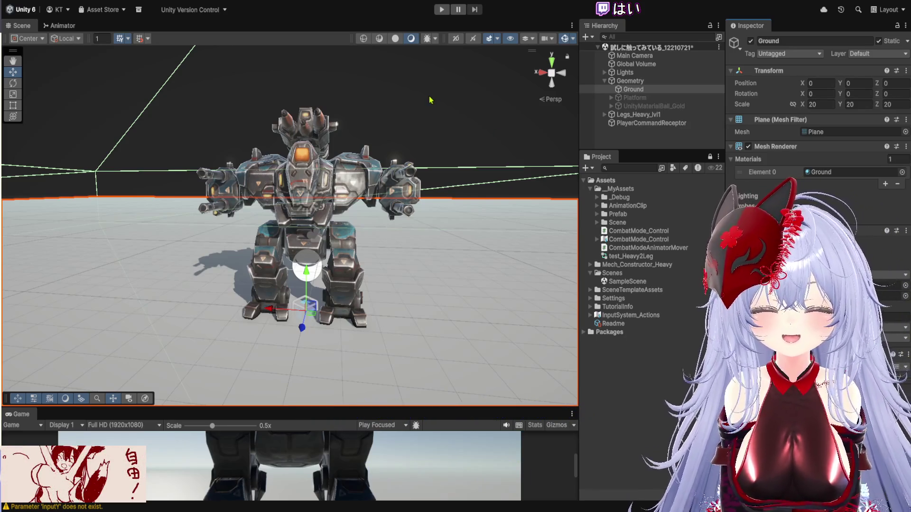
# Step: Frame and orbit the Scene view onto the Ground plane, keeping Ground selected
pyautogui.press('f')
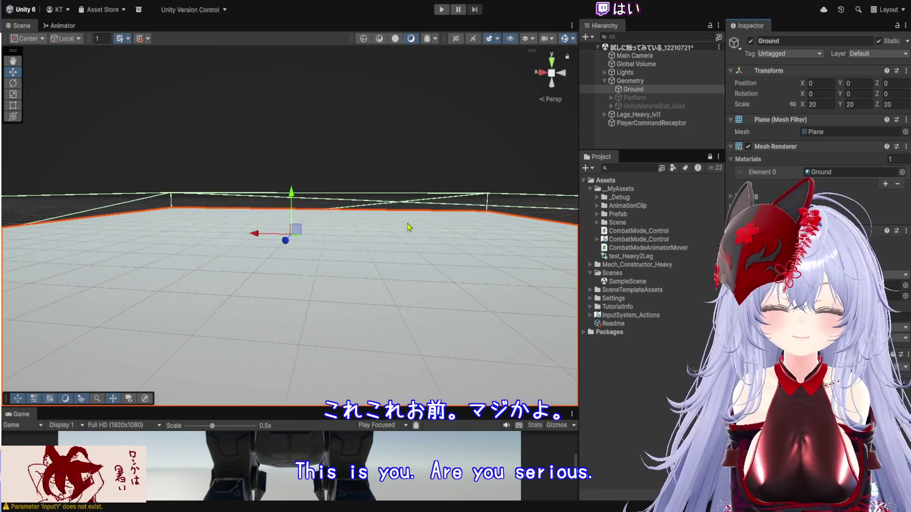
pyautogui.moveTo(409, 226)
pyautogui.mouseDown()
pyautogui.moveTo(420, 195)
pyautogui.moveTo(419, 223)
pyautogui.moveTo(414, 209)
pyautogui.moveTo(407, 219)
pyautogui.mouseUp()
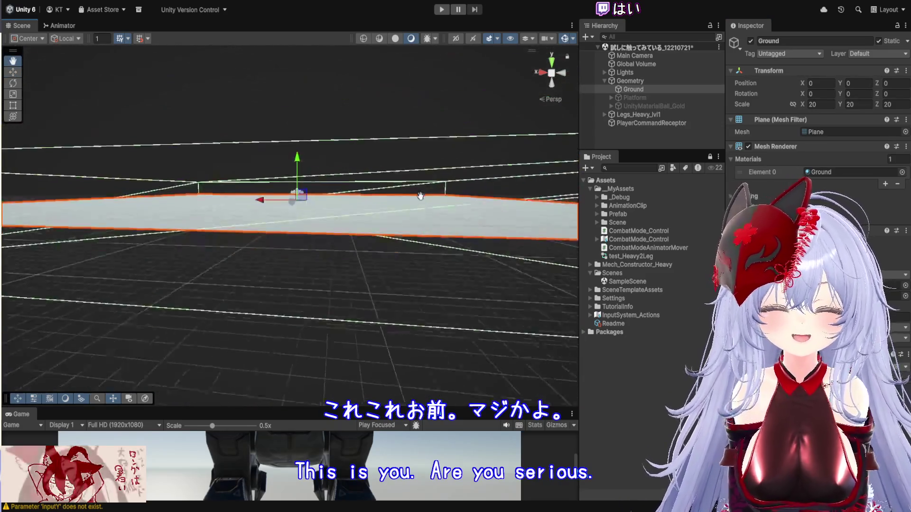
pyautogui.press('w')
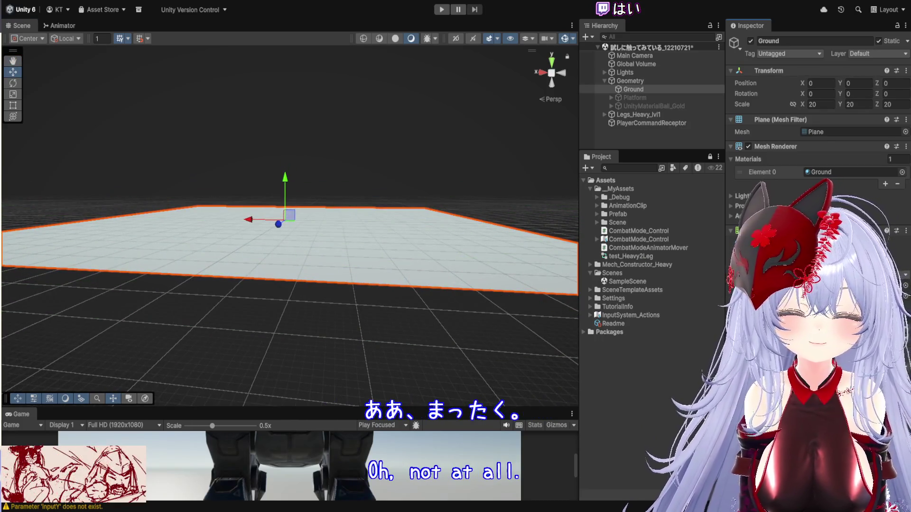
pyautogui.scroll(2, 340, 244)
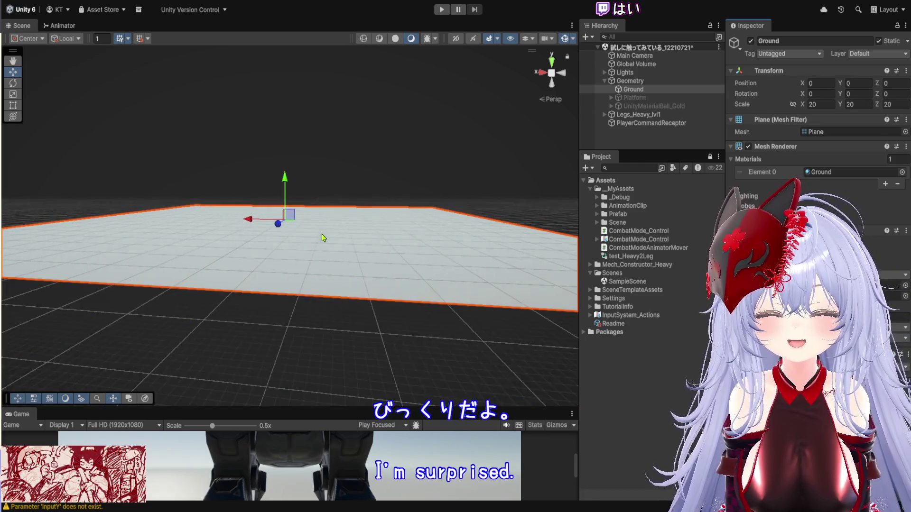
pyautogui.moveTo(323, 238)
pyautogui.mouseDown()
pyautogui.moveTo(321, 185)
pyautogui.moveTo(334, 265)
pyautogui.mouseUp()
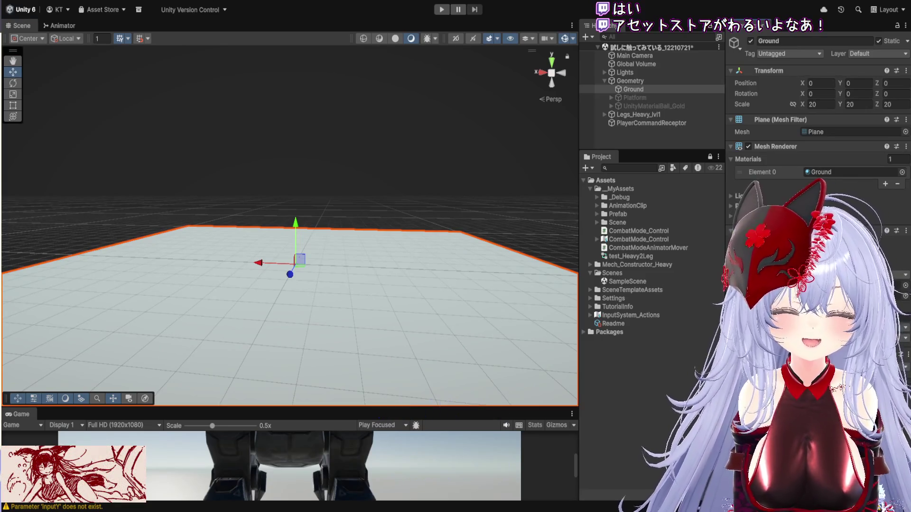
pyautogui.click(652, 259)
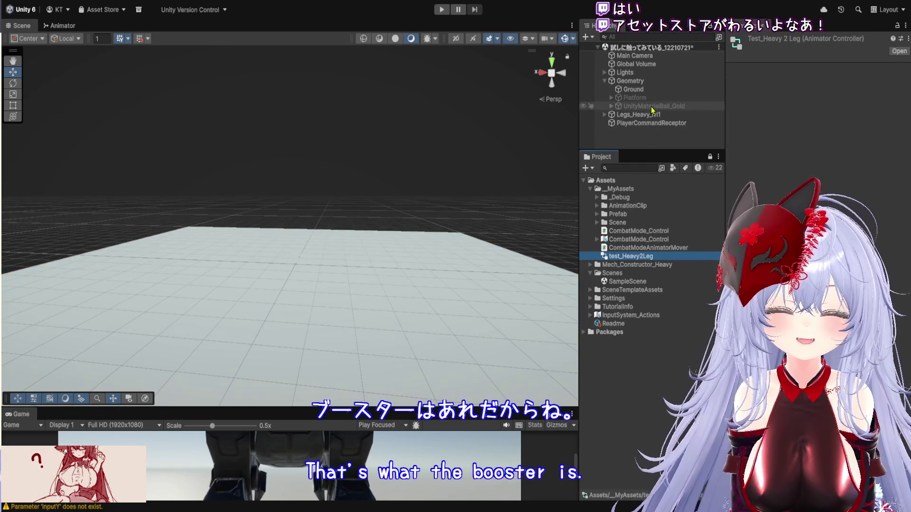
pyautogui.hotkey('ctrl', 'z')
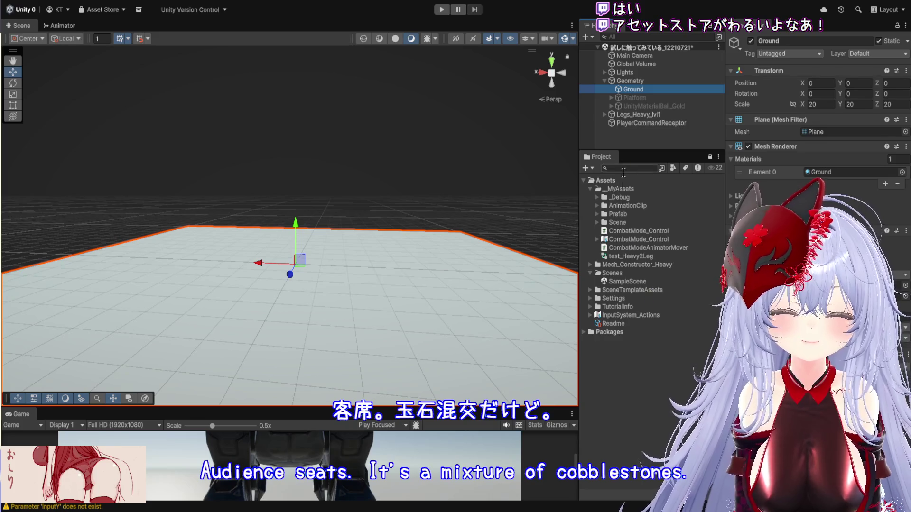
# Step: Select and frame the Legs_Heavy_lvl1 mech in the Scene view, then start Play mode
pyautogui.click(644, 115)
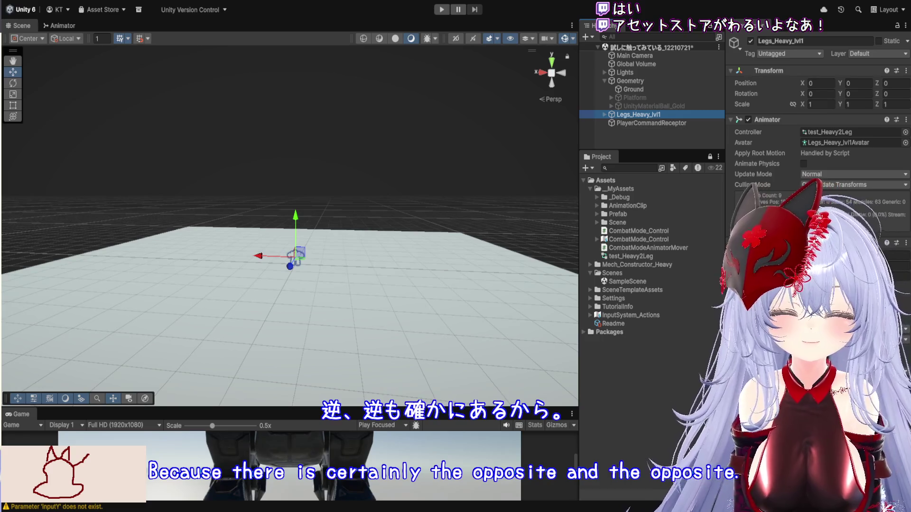
pyautogui.moveTo(427, 230)
pyautogui.mouseDown()
pyautogui.moveTo(366, 194)
pyautogui.moveTo(375, 187)
pyautogui.mouseUp()
pyautogui.doubleClick(648, 115)
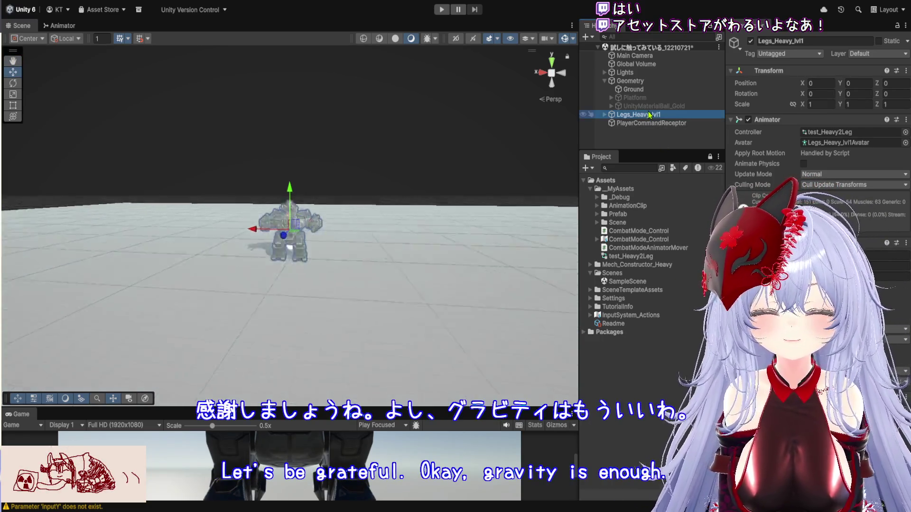
pyautogui.click(443, 10)
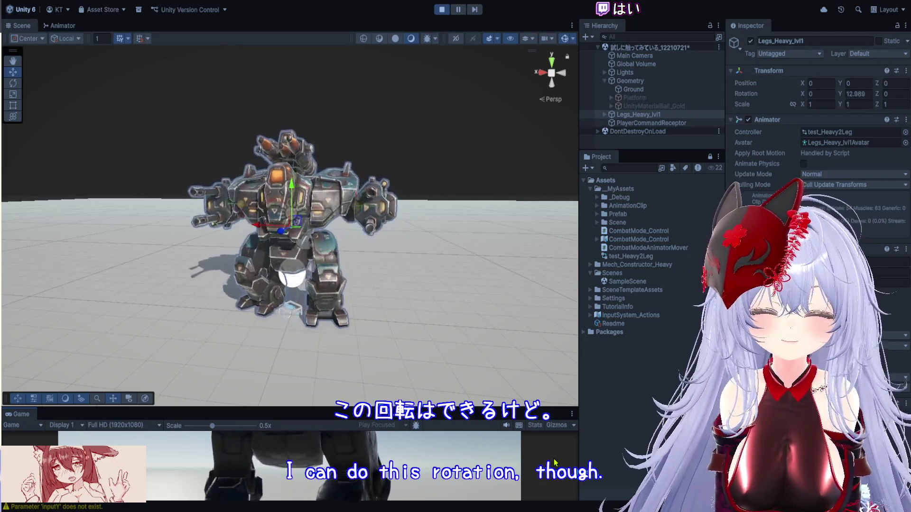
# Step: Stop Play mode so the heavy mech test returns to edit mode
pyautogui.click(441, 9)
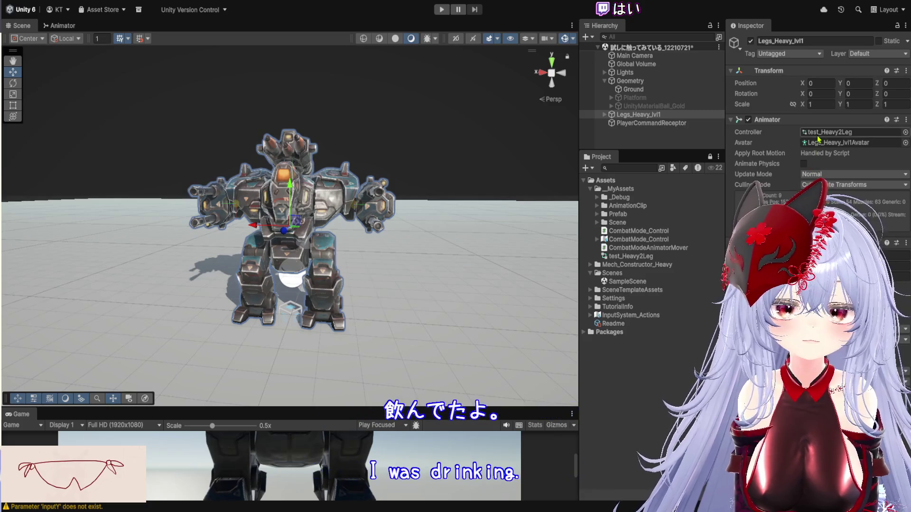
# Step: Open test_Heavy2Leg in the Animator, rename the parameter to 'inputY', then replay from the Scene view
pyautogui.doubleClick(648, 256)
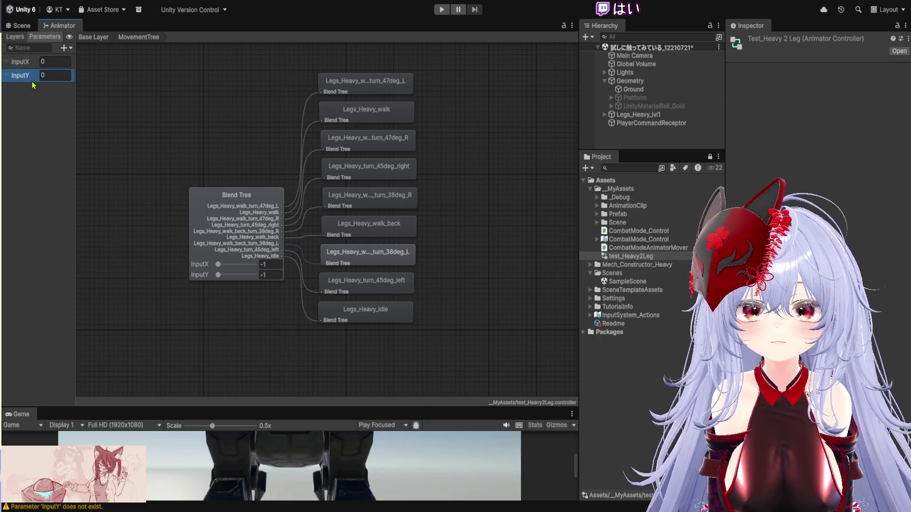
pyautogui.press('Return')
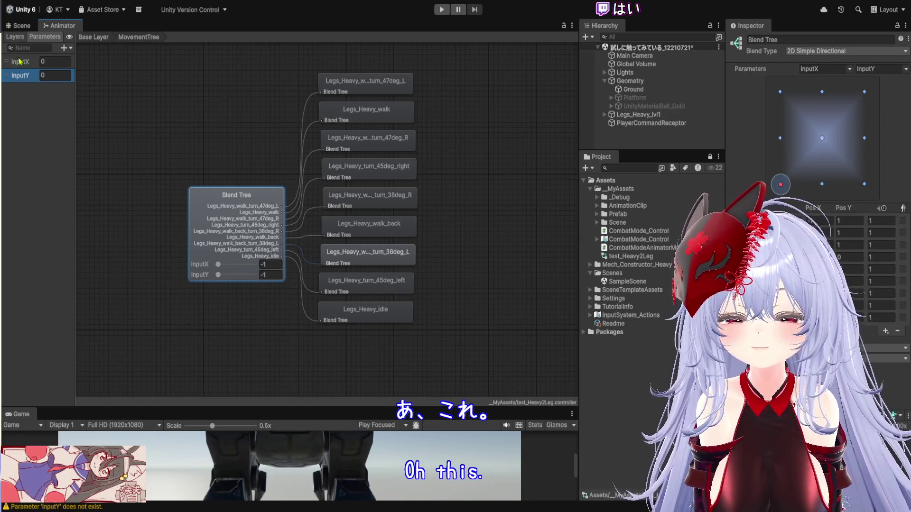
pyautogui.doubleClick(18, 79)
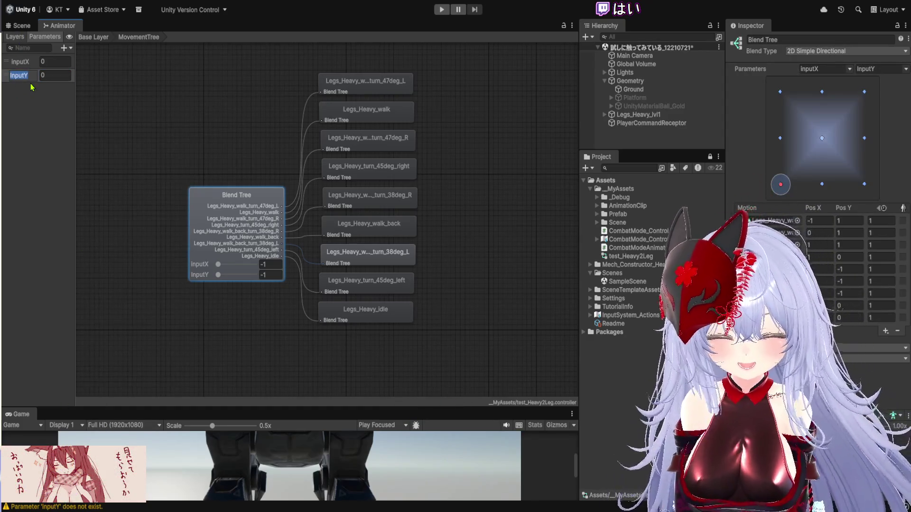
pyautogui.write('inputY')
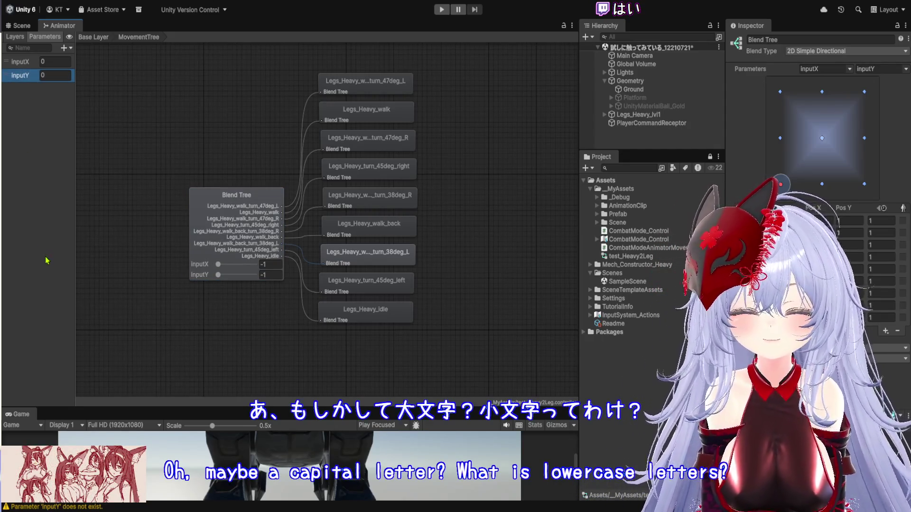
pyautogui.click(21, 26)
pyautogui.click(441, 10)
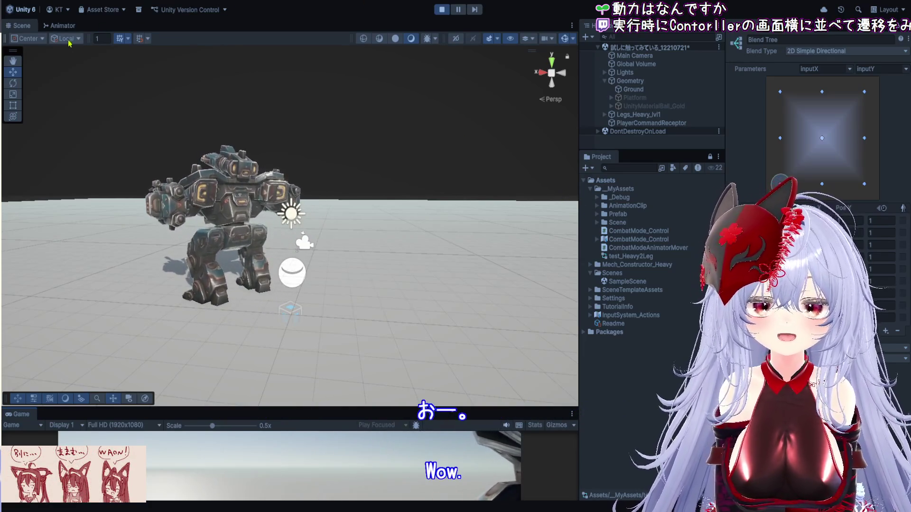
# Step: Show the test_Heavy2Leg Animator graph in the main view while the game runs
pyautogui.click(56, 25)
# Step: Dock the Animator panel beside the Scene view and widen it
pyautogui.moveTo(640, 231)
pyautogui.mouseDown()
pyautogui.moveTo(640, 104)
pyautogui.moveTo(588, 75)
pyautogui.moveTo(333, 95)
pyautogui.moveTo(244, 112)
pyautogui.mouseUp()
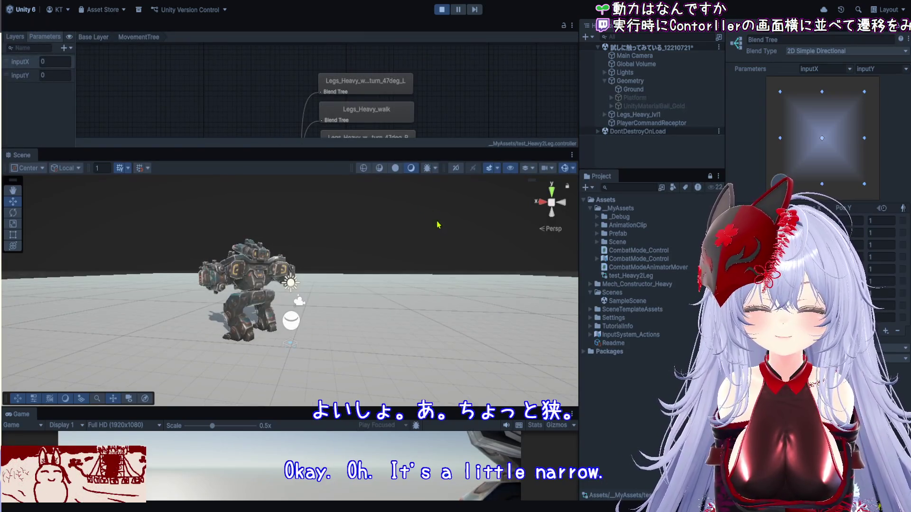
pyautogui.moveTo(517, 298); pyautogui.dragTo(522, 302)
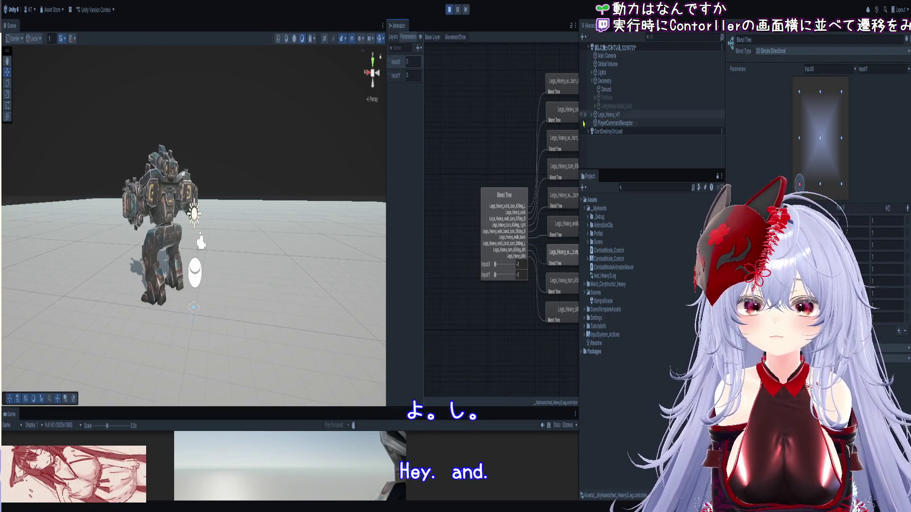
pyautogui.moveTo(579, 129); pyautogui.dragTo(623, 128)
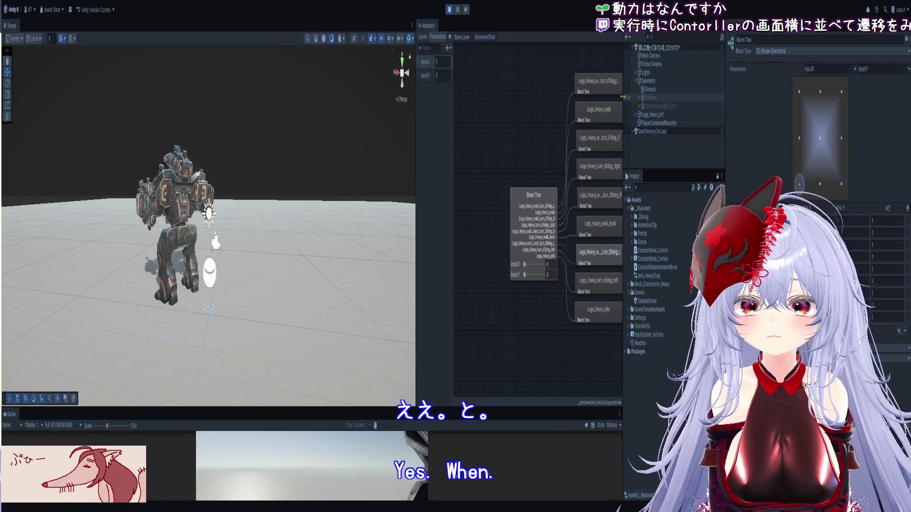
pyautogui.moveTo(623, 97); pyautogui.dragTo(691, 97)
# Step: Go up to the Base Layer and open the MovementTree blend tree
pyautogui.click(507, 37)
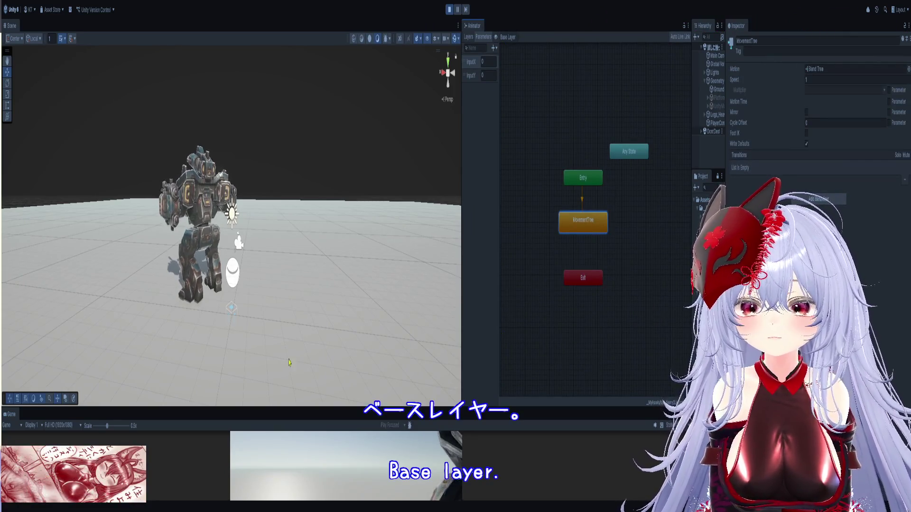
pyautogui.click(278, 288)
pyautogui.click(260, 143)
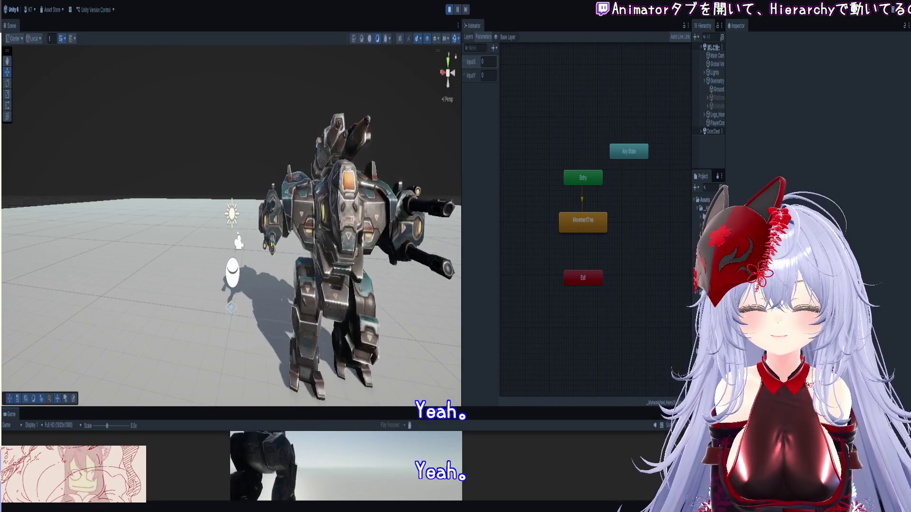
pyautogui.doubleClick(584, 221)
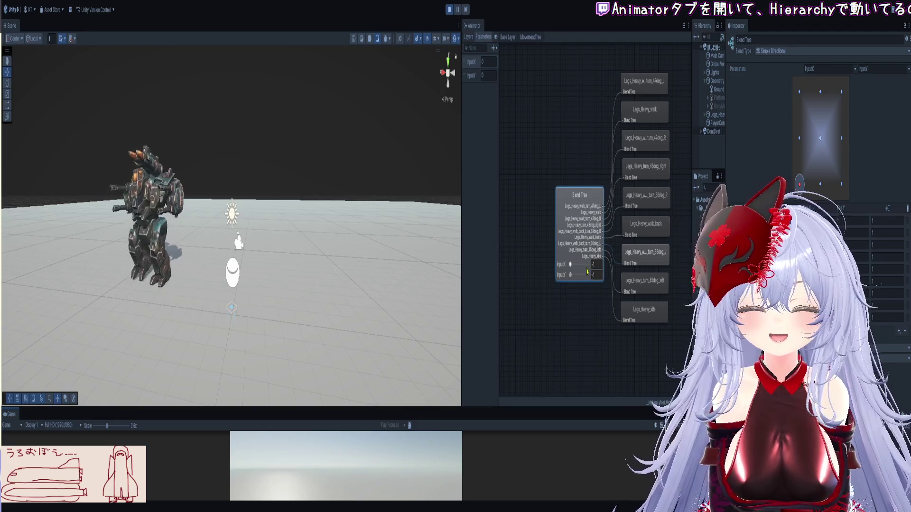
# Step: Select Legs_Heavy_lvl1, steer it with W/A/S/D to drive the blend tree, then widen the Hierarchy
pyautogui.click(718, 115)
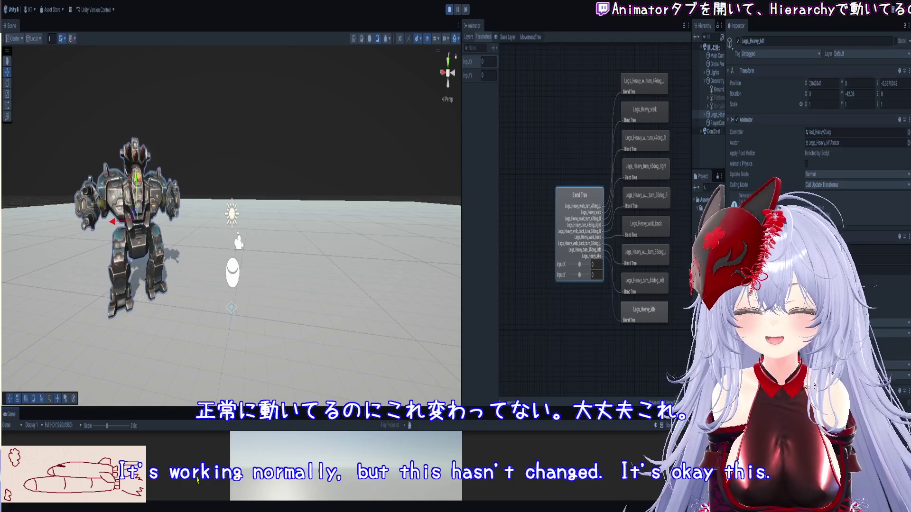
pyautogui.press('a')
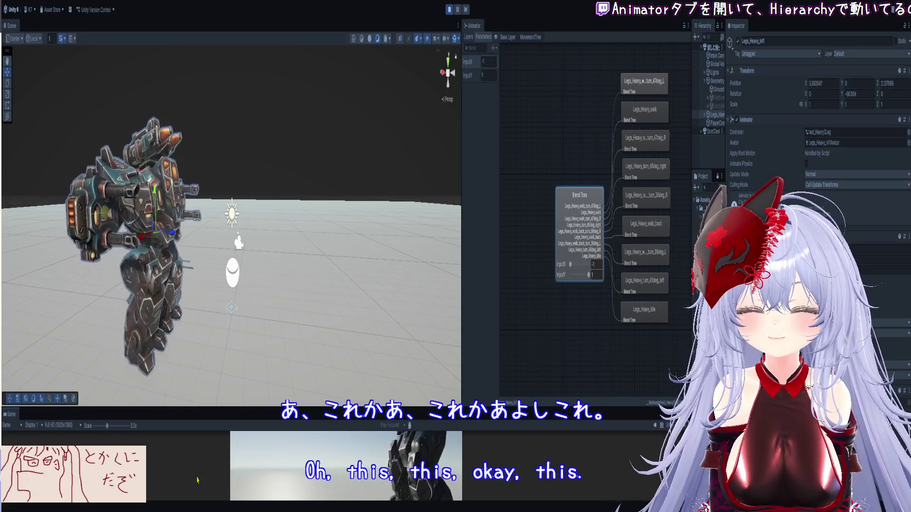
pyautogui.press('d')
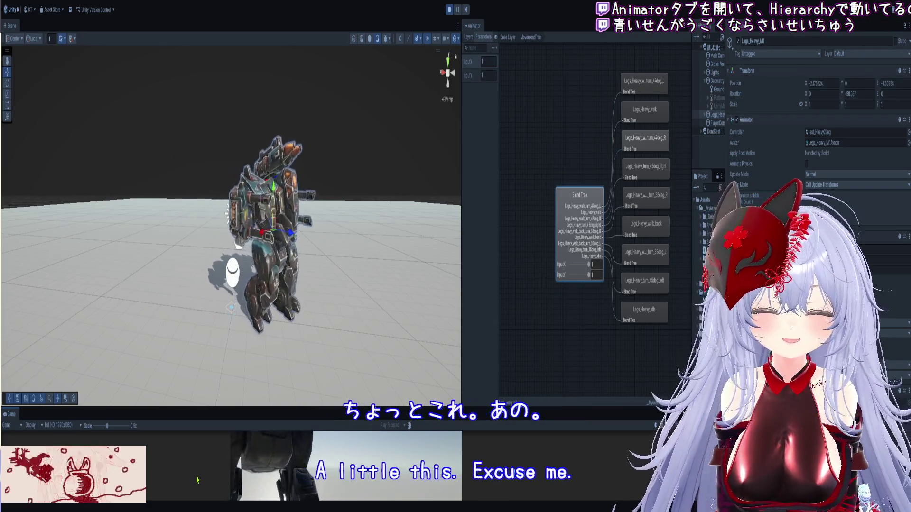
pyautogui.press('s')
pyautogui.press('a')
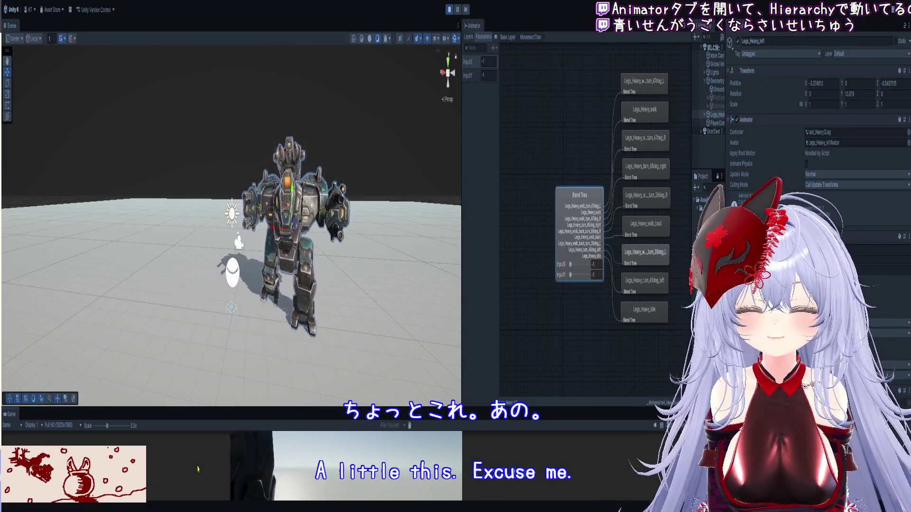
pyautogui.press('w')
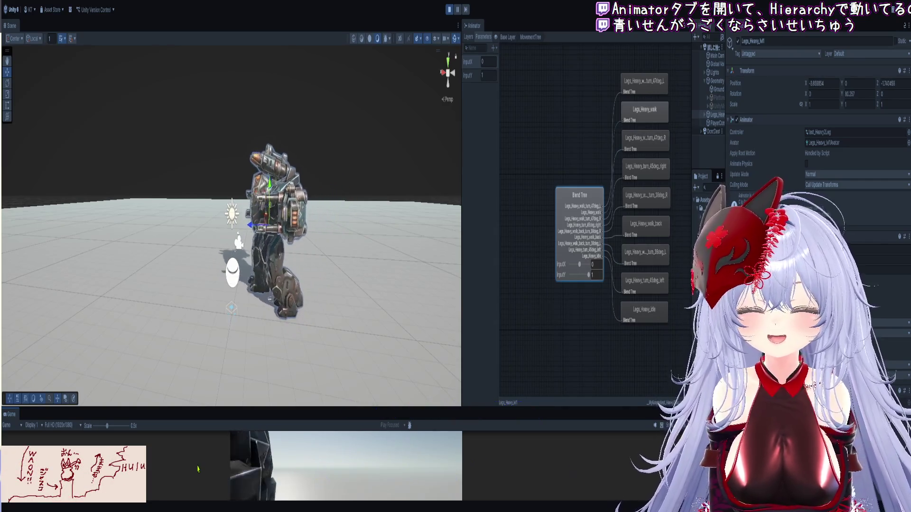
pyautogui.press('a')
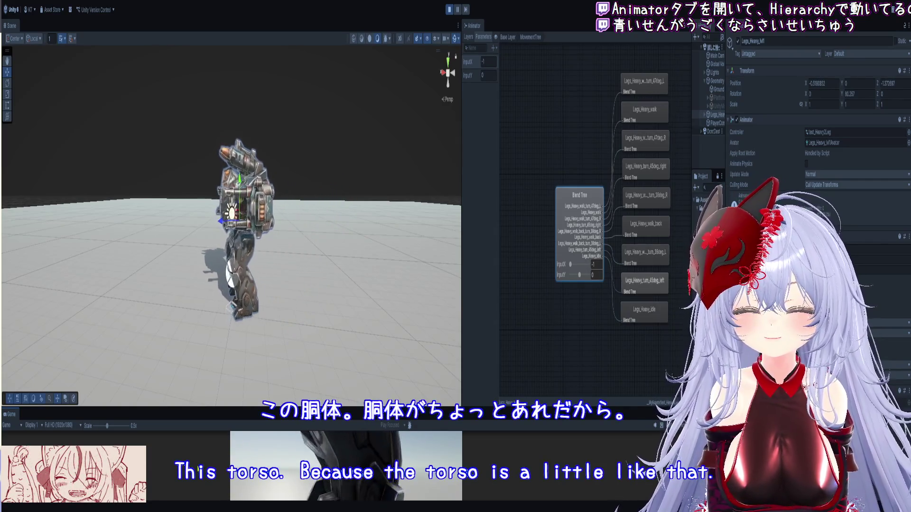
pyautogui.press('d')
pyautogui.press('w')
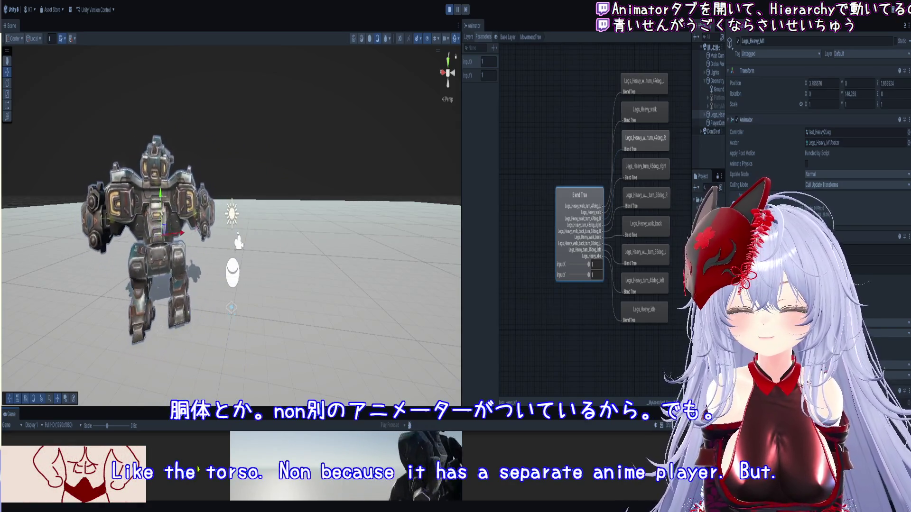
pyautogui.press('a')
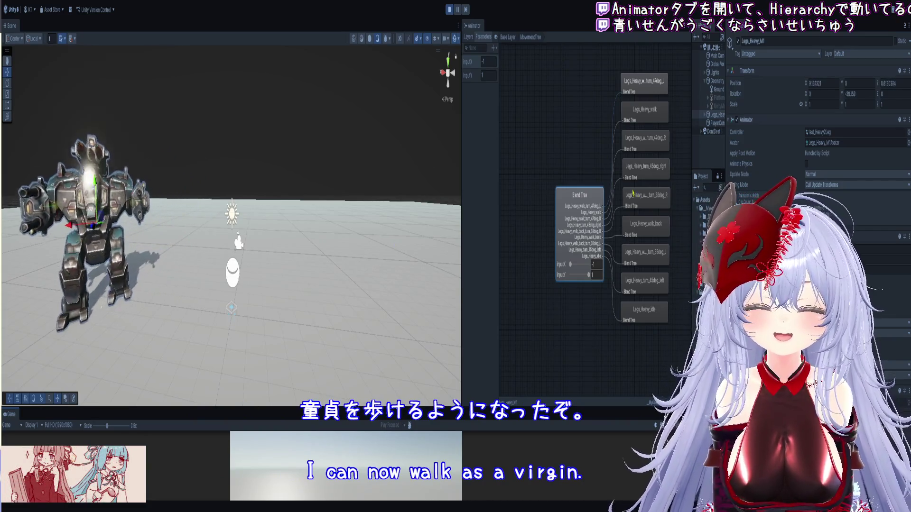
pyautogui.moveTo(726, 94); pyautogui.dragTo(872, 94)
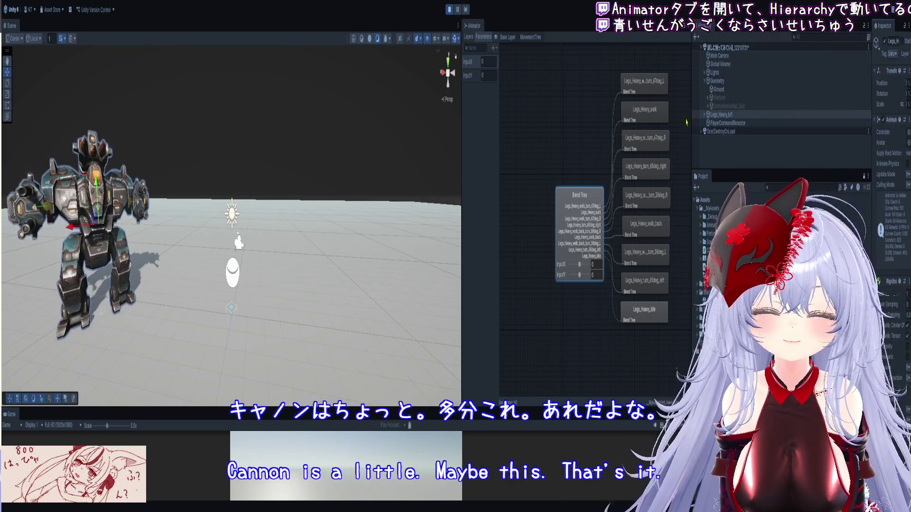
# Step: Expand Legs_Heavy_lvl1 and select Weapon_Fist_2x_lvl6, Fist, then Weapon_Flak_2x_Lv6 to view its Animator
pyautogui.keyDown('alt'); pyautogui.click(705, 115); pyautogui.keyUp('alt')
pyautogui.scroll(-5, 755, 151)
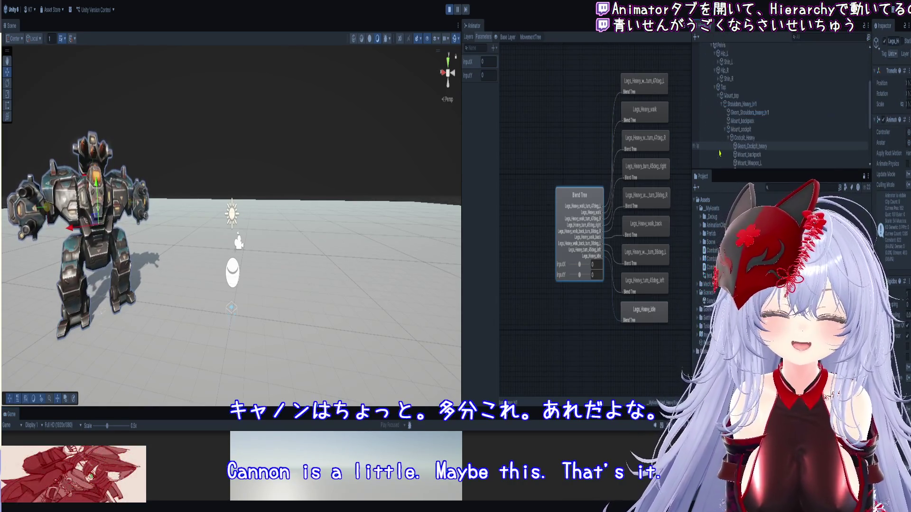
pyautogui.scroll(-3, 758, 145)
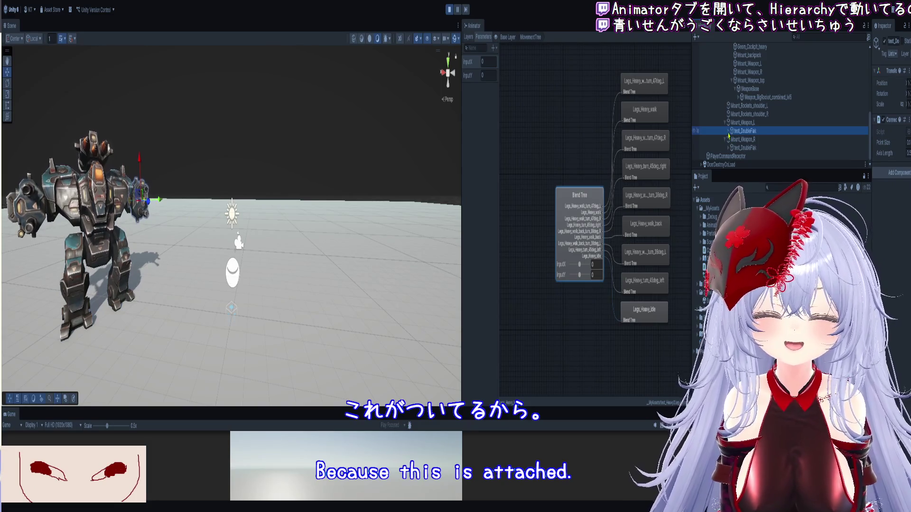
pyautogui.click(748, 140)
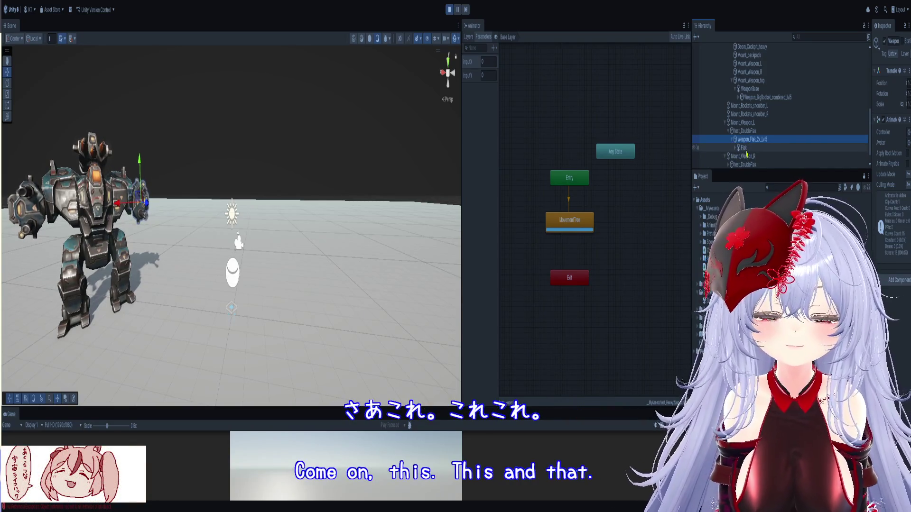
pyautogui.click(744, 148)
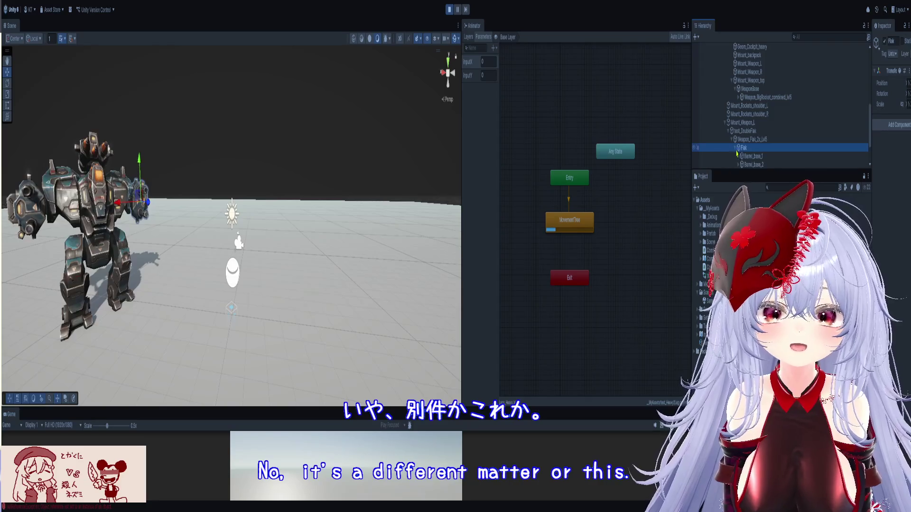
pyautogui.scroll(-3, 754, 156)
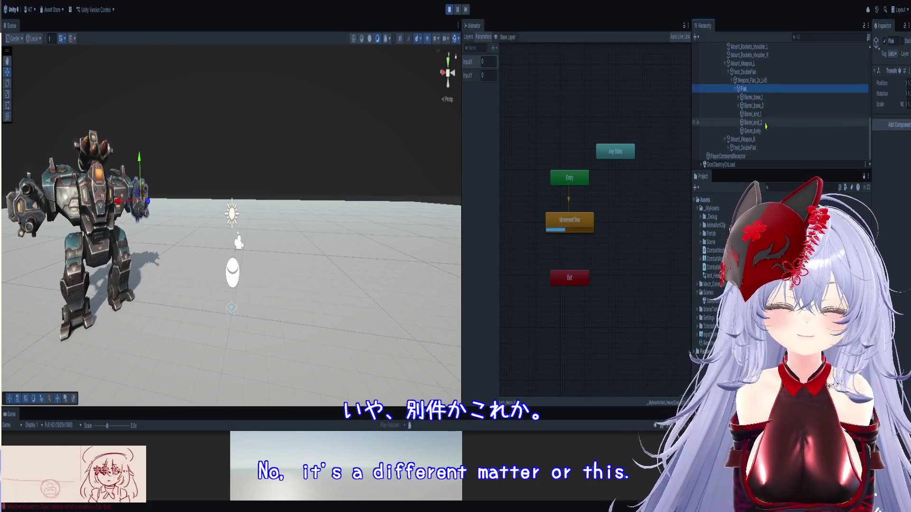
pyautogui.click(758, 81)
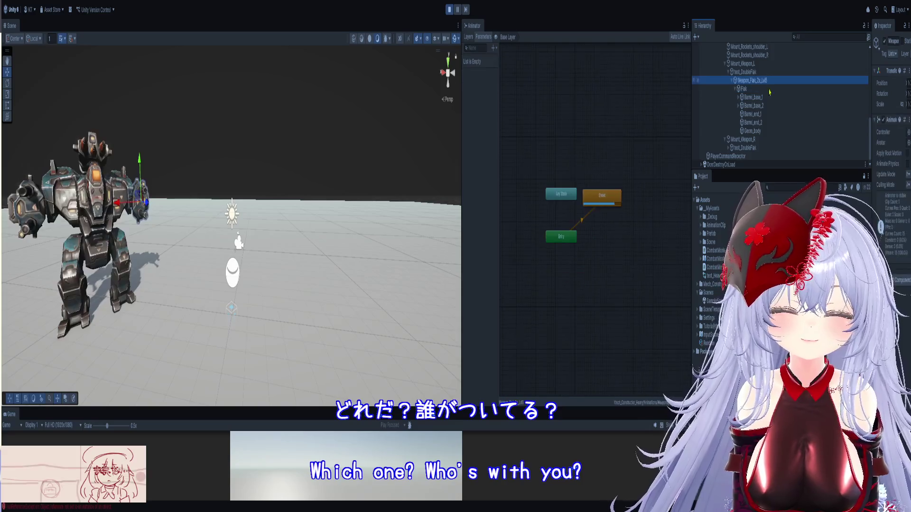
# Step: Widen the Inspector and check Barrel_end_1 and Flak before reselecting Weapon_Flak_2x_Lv6
pyautogui.scroll(3, 595, 206)
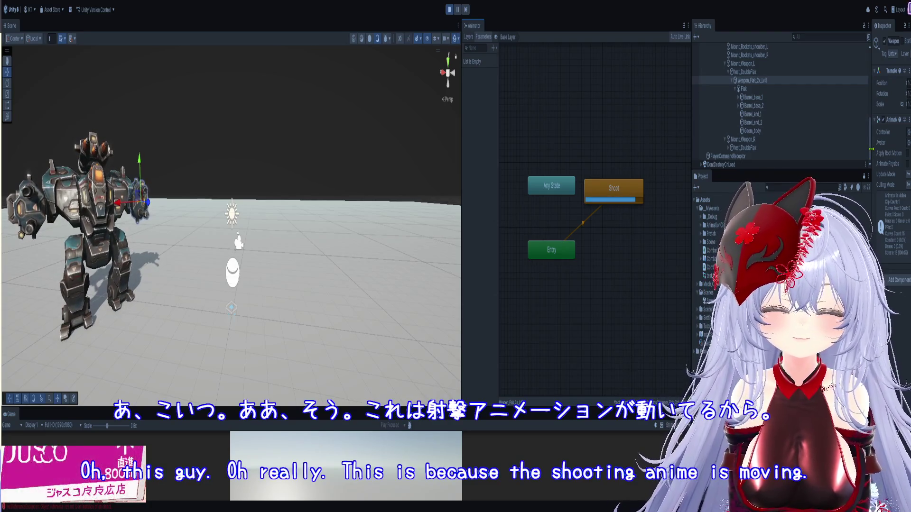
pyautogui.moveTo(872, 104); pyautogui.dragTo(803, 105)
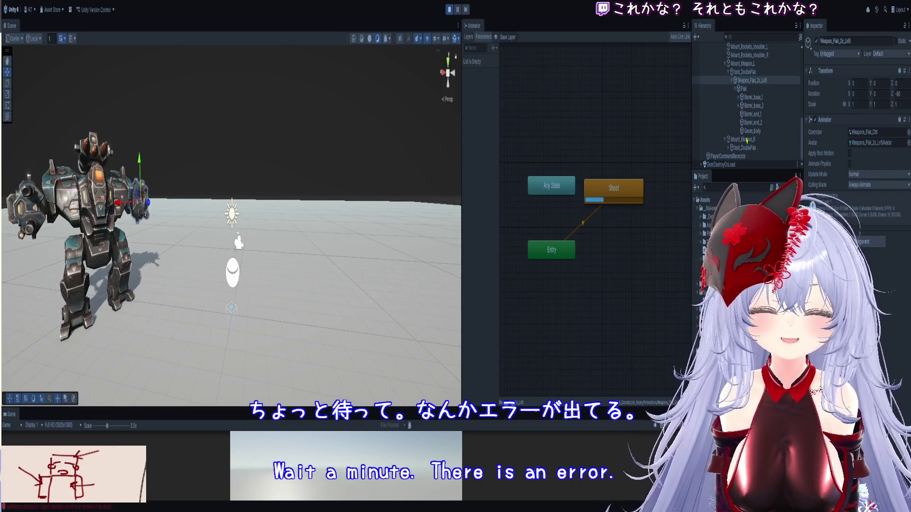
pyautogui.click(215, 175)
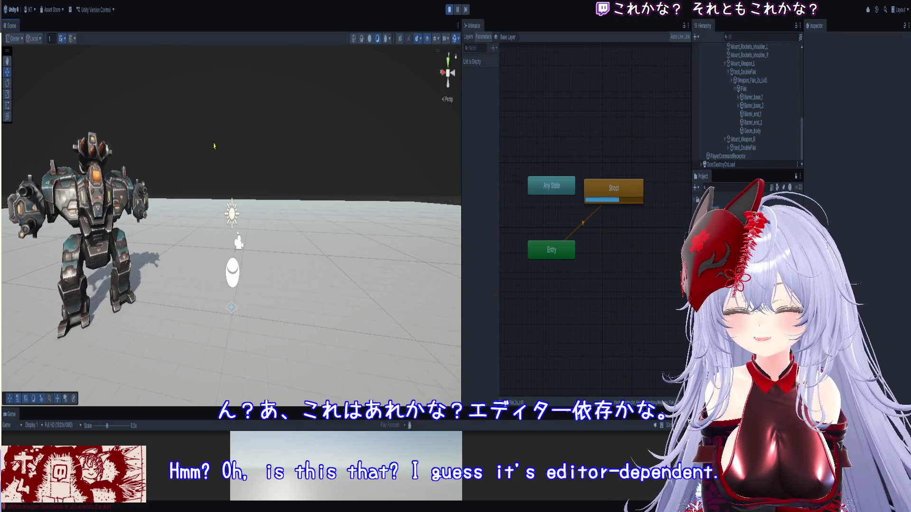
pyautogui.click(764, 114)
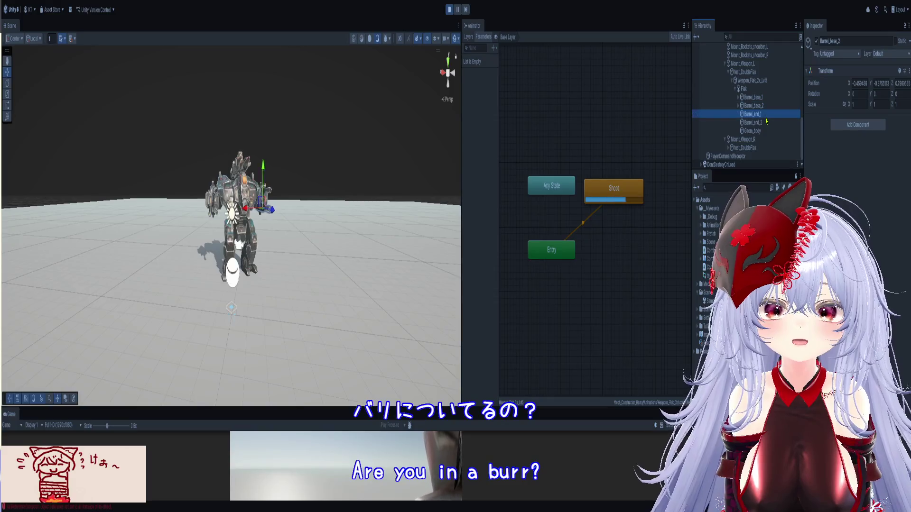
pyautogui.click(759, 89)
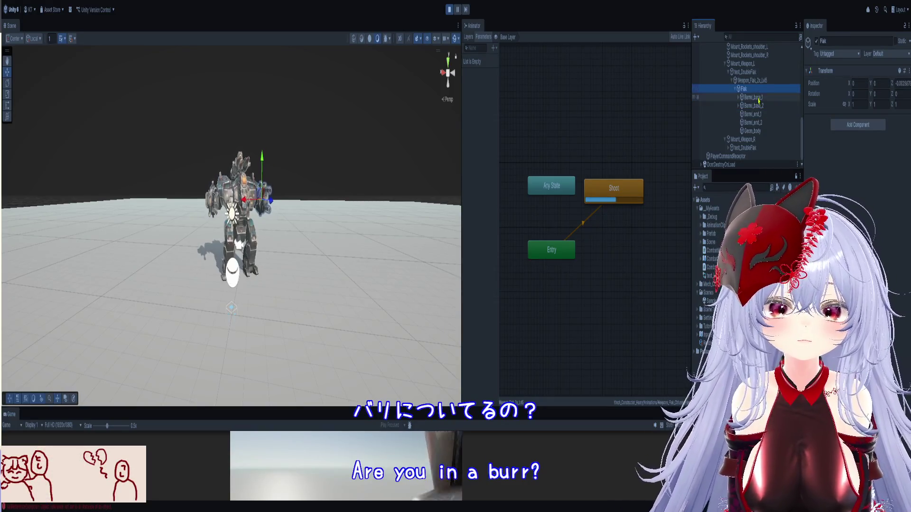
pyautogui.click(760, 82)
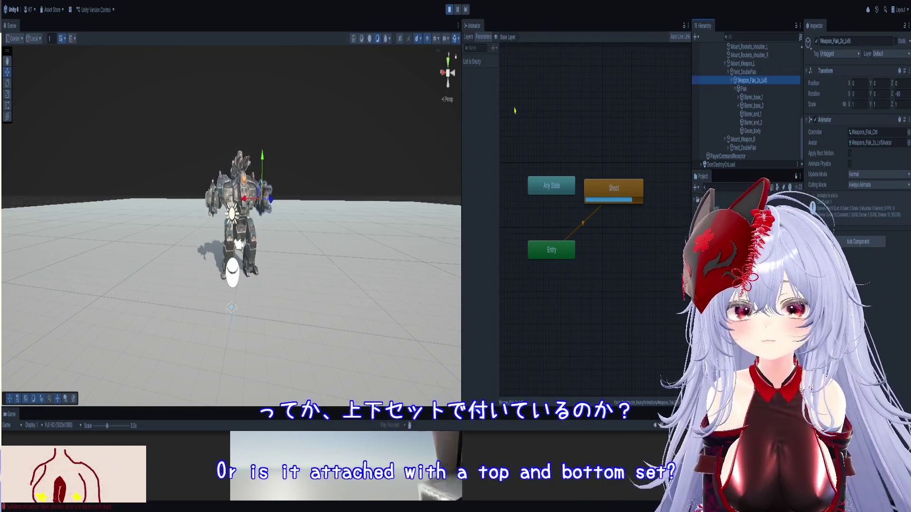
# Step: Stop Play mode and give the Animator graph more room
pyautogui.scroll(10, 748, 104)
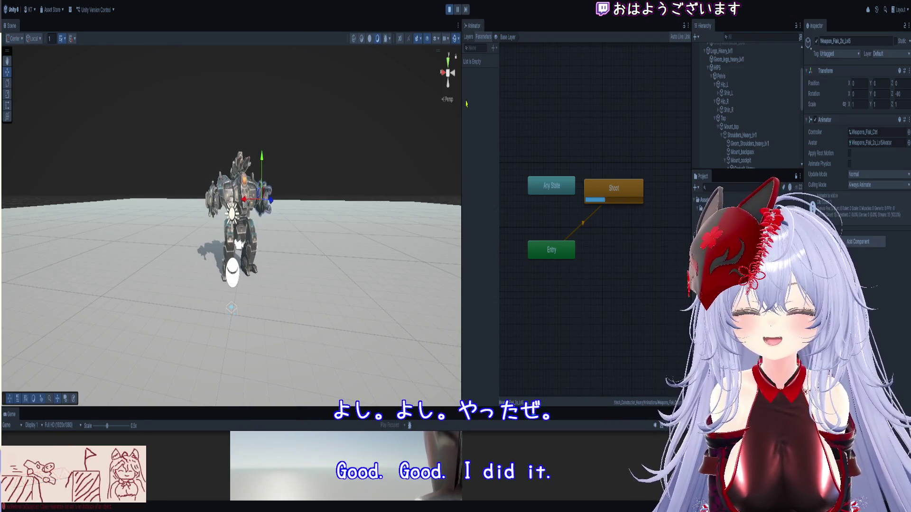
pyautogui.click(449, 9)
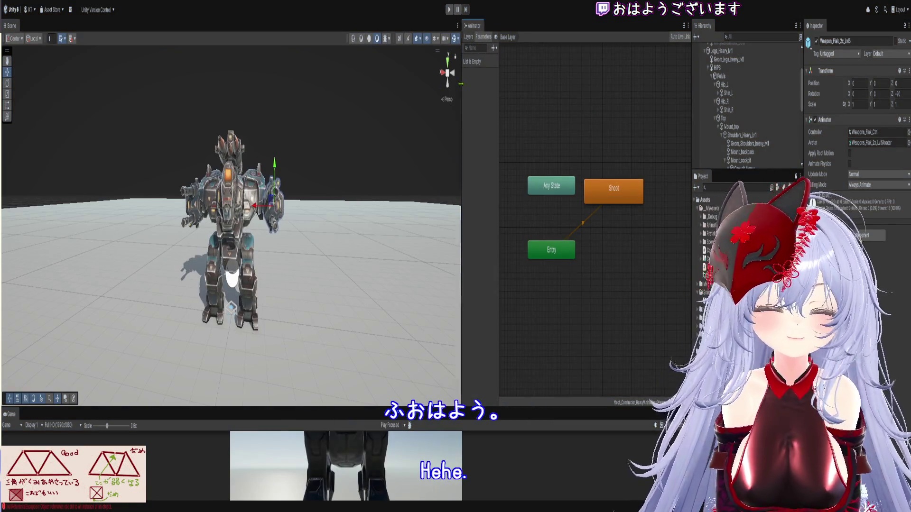
pyautogui.moveTo(461, 82); pyautogui.dragTo(442, 83)
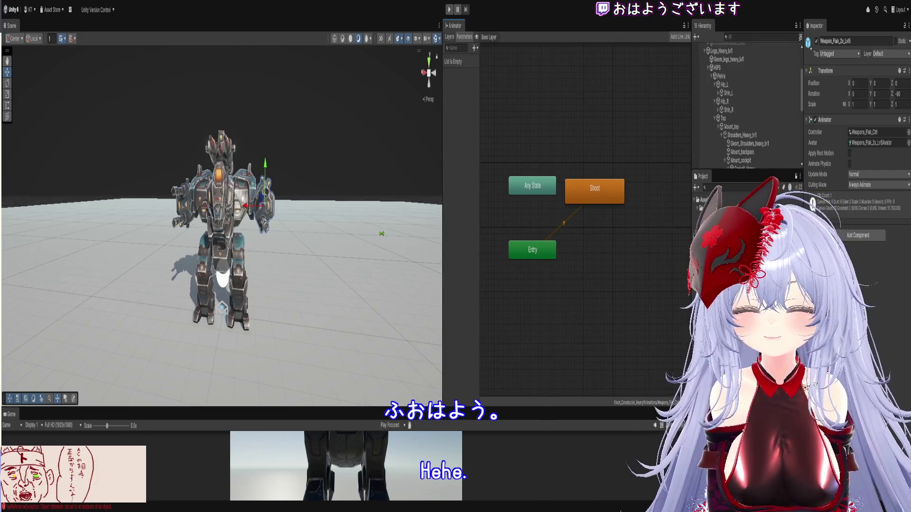
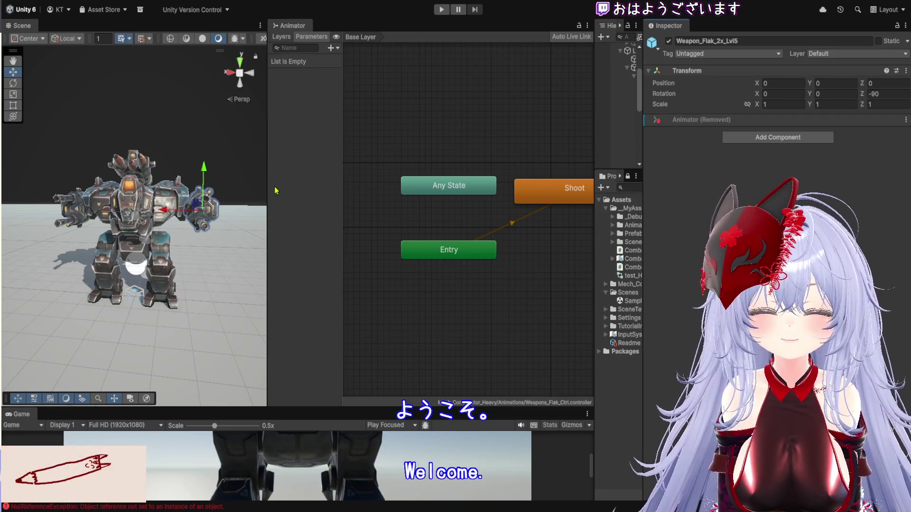
# Step: Inspect the animator's base layer and select the left Weapon_Flak_2x_Lvl5 weapon
pyautogui.click(590, 156)
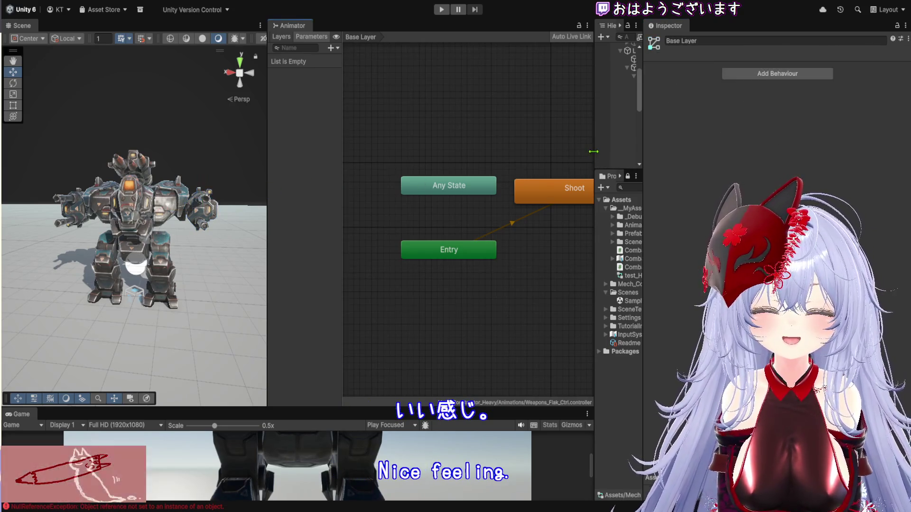
pyautogui.scroll(-10, 561, 137)
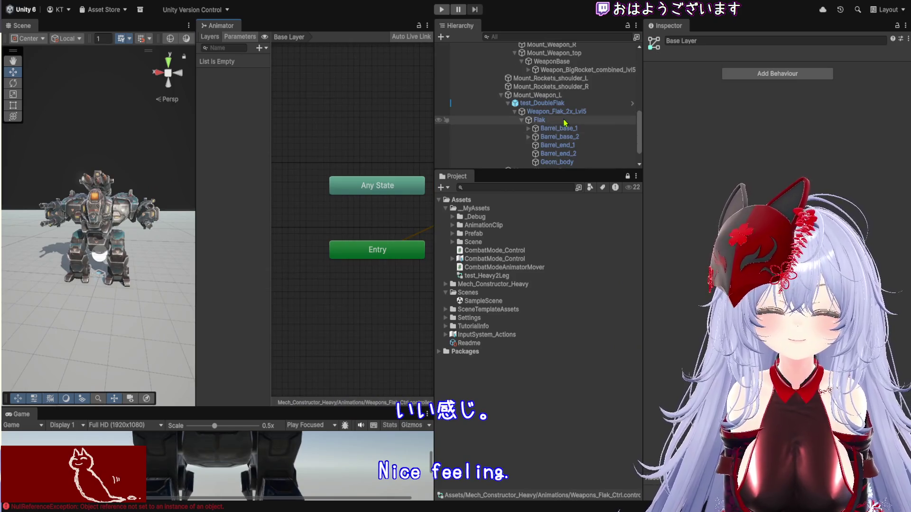
pyautogui.click(565, 89)
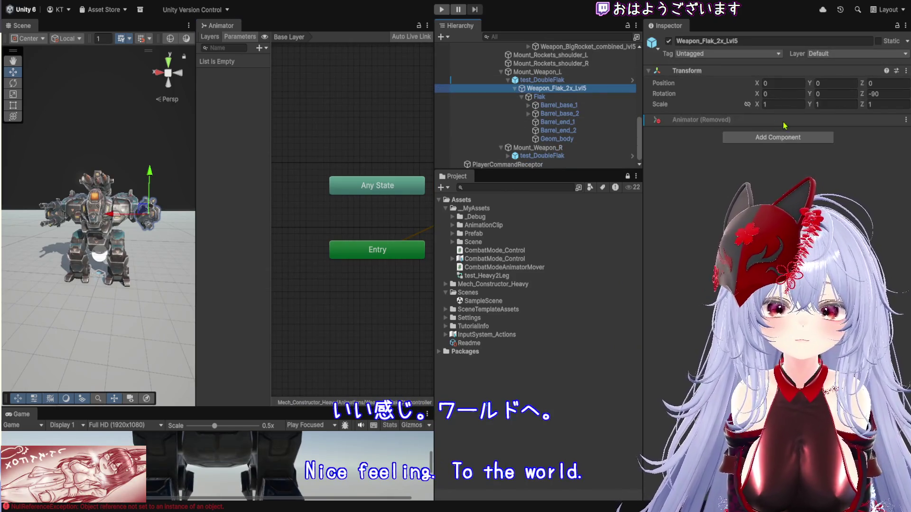
pyautogui.scroll(2, 565, 123)
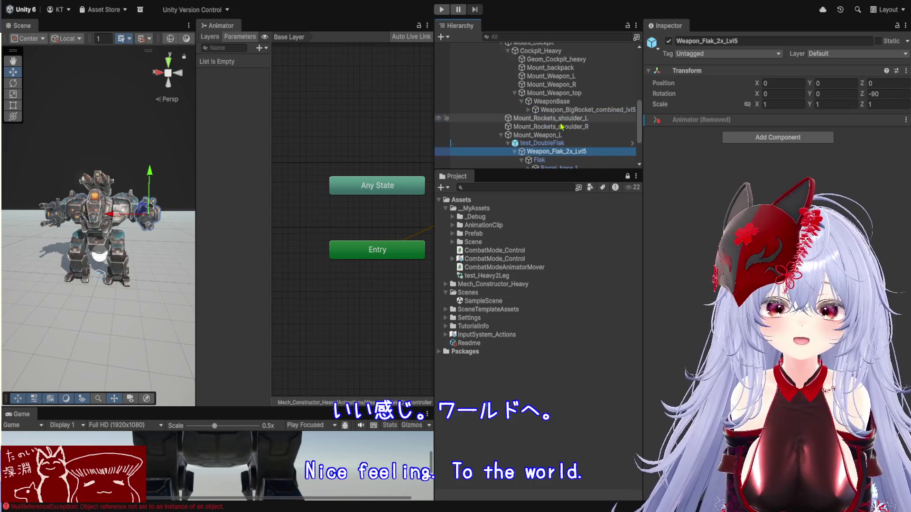
pyautogui.scroll(-2, 563, 125)
pyautogui.scroll(5, 564, 124)
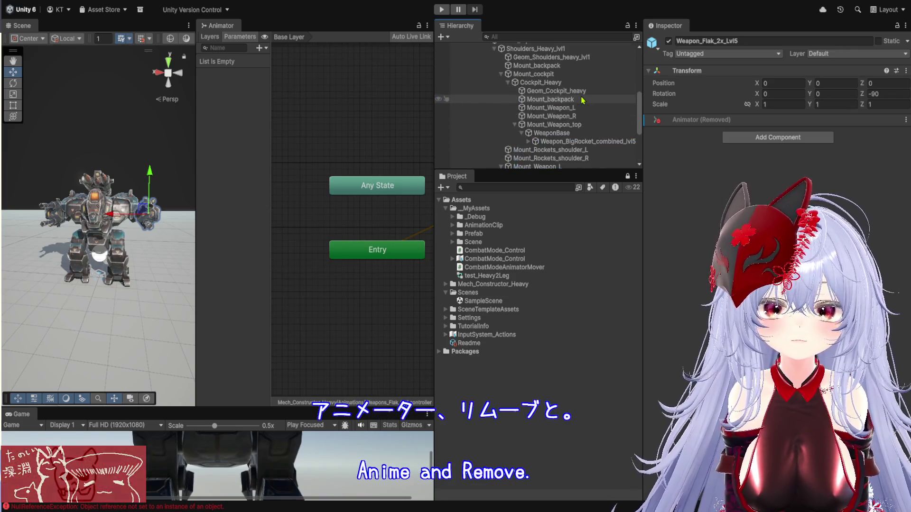
pyautogui.scroll(-5, 572, 85)
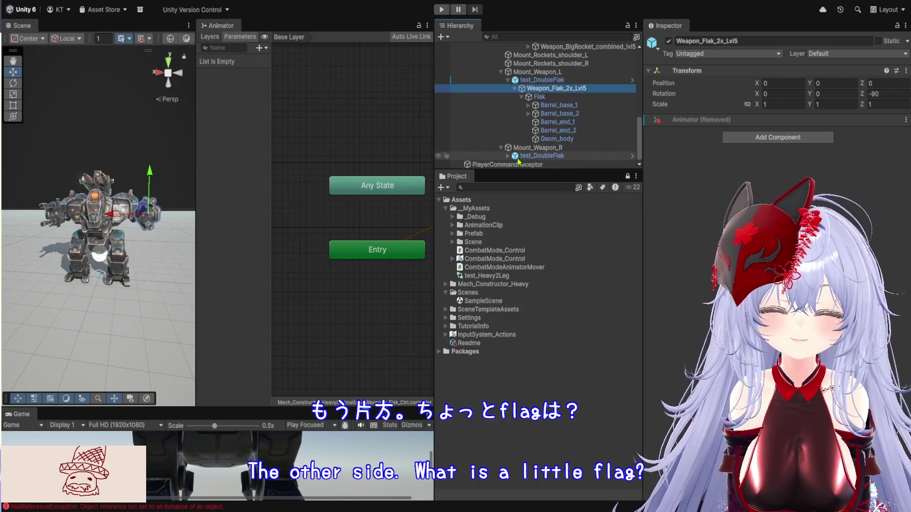
# Step: Remove the Animator component from the Weapon_Flak_2x_Lvl5 under Mount_Weapon_R
pyautogui.click(550, 164)
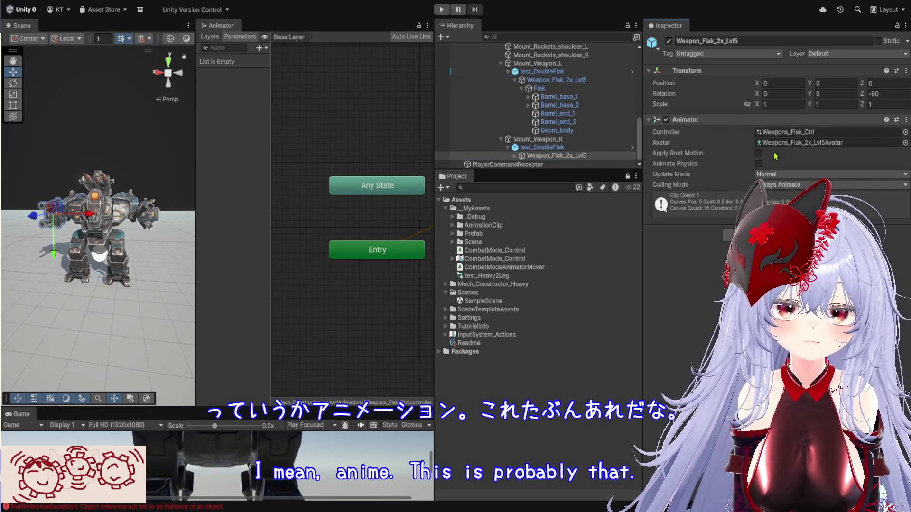
pyautogui.rightClick(759, 120)
pyautogui.click(787, 138)
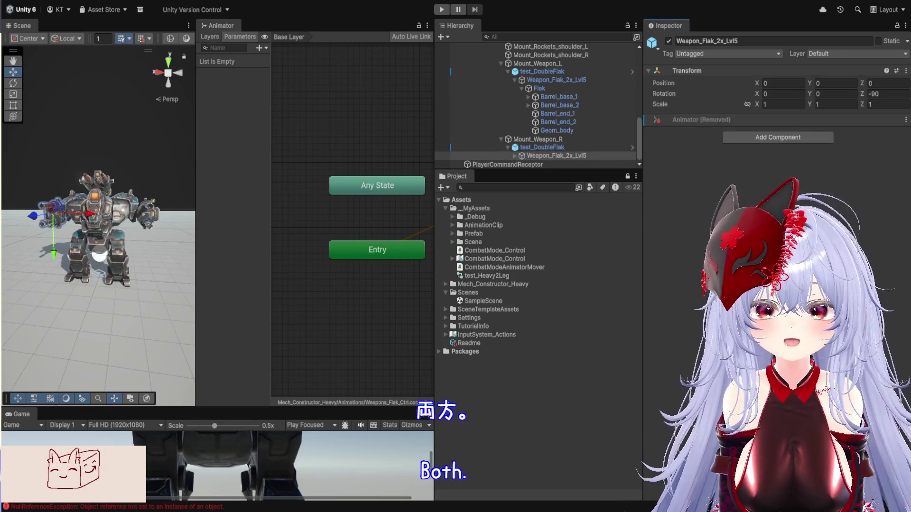
# Step: Enlarge the Scene and Game views, test the mech in Play mode, then select test_Heavy2Leg
pyautogui.moveTo(196, 230); pyautogui.dragTo(428, 235)
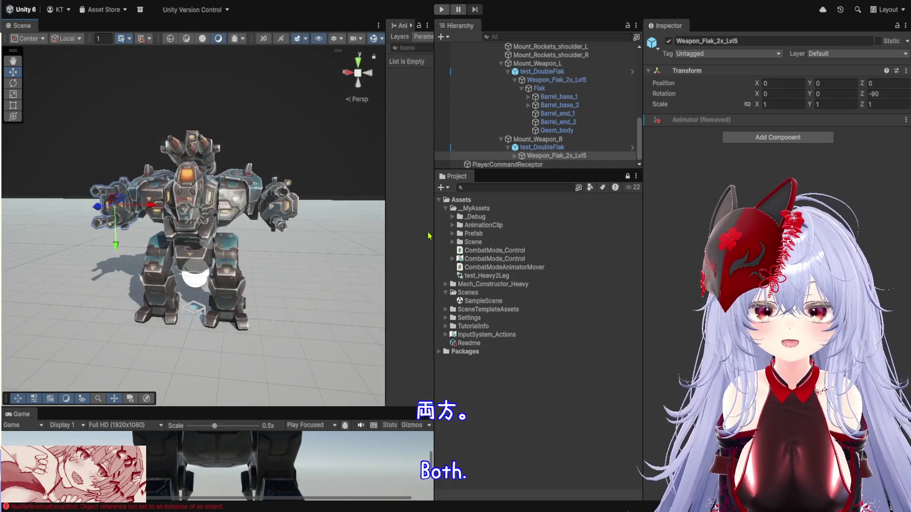
pyautogui.moveTo(433, 421); pyautogui.dragTo(549, 421)
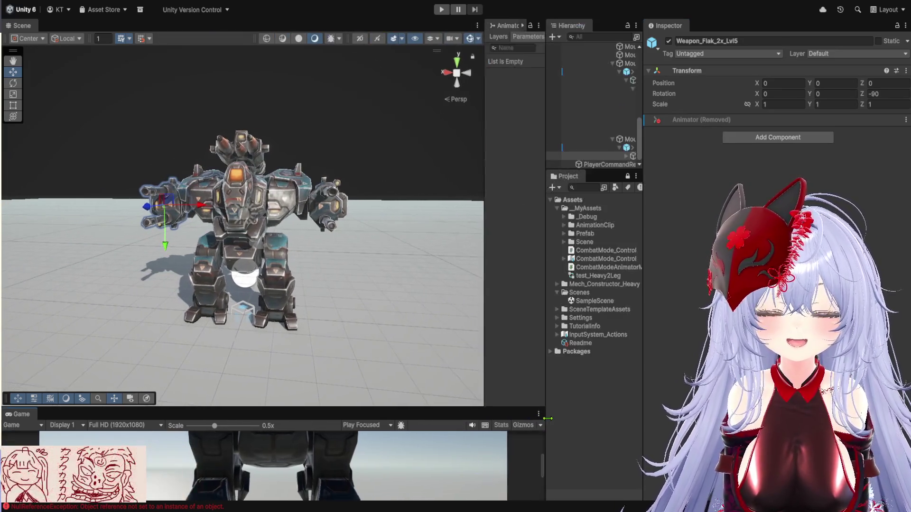
pyautogui.moveTo(414, 407); pyautogui.dragTo(413, 208)
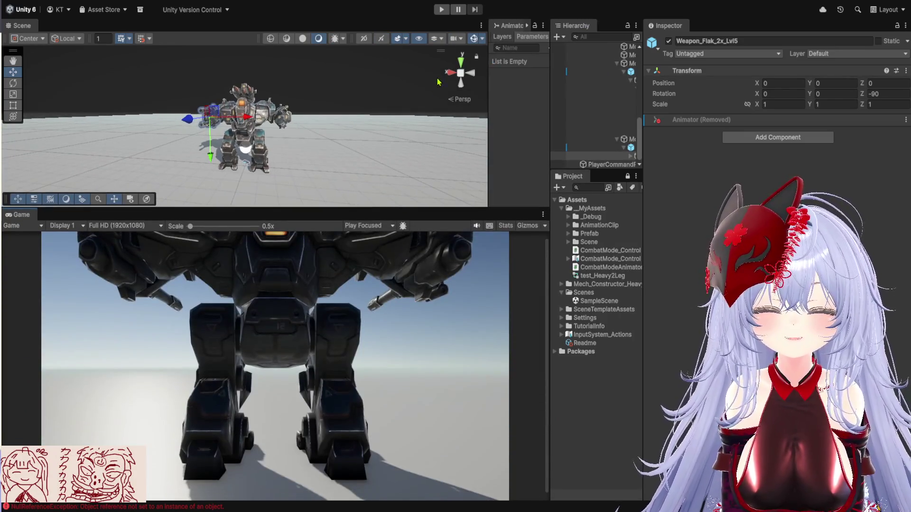
pyautogui.click(441, 9)
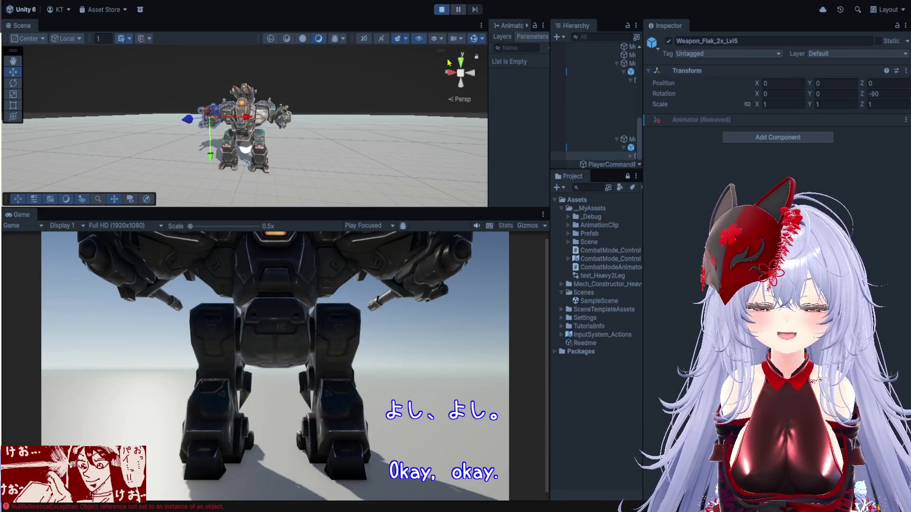
pyautogui.click(441, 10)
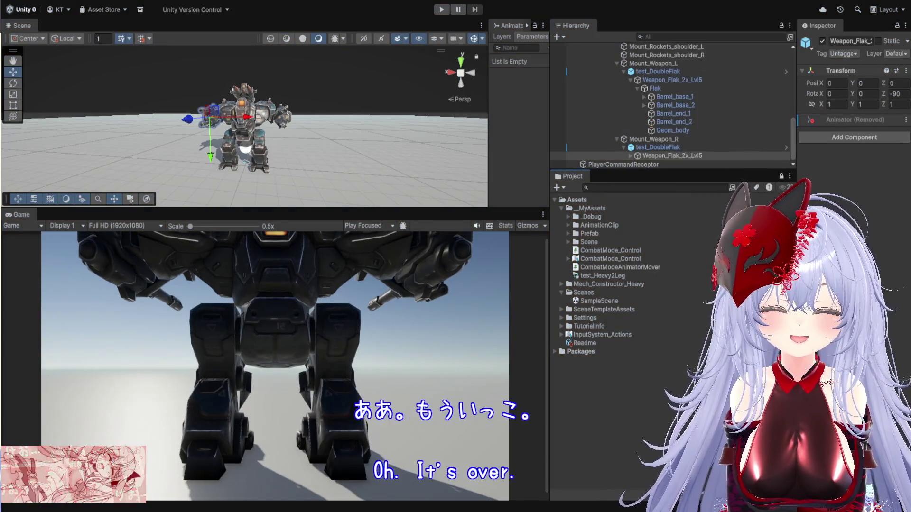
pyautogui.click(644, 277)
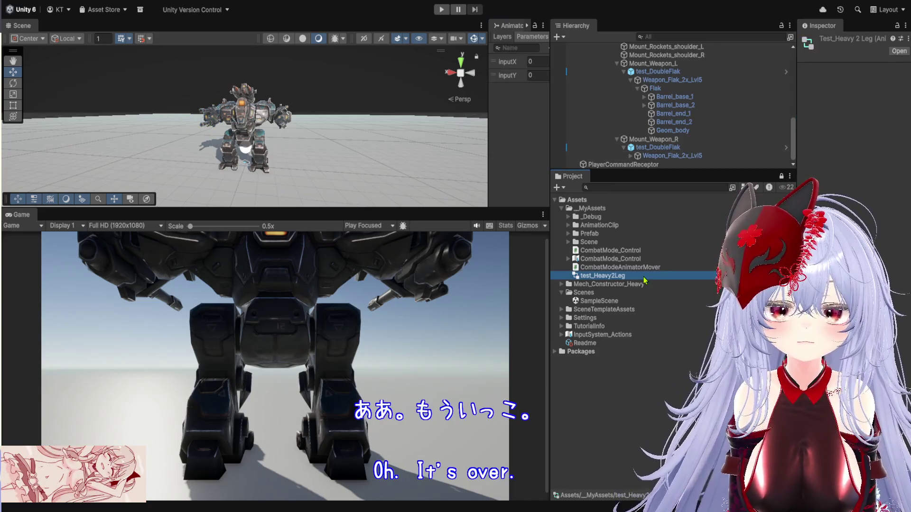
pyautogui.moveTo(551, 273); pyautogui.dragTo(364, 273)
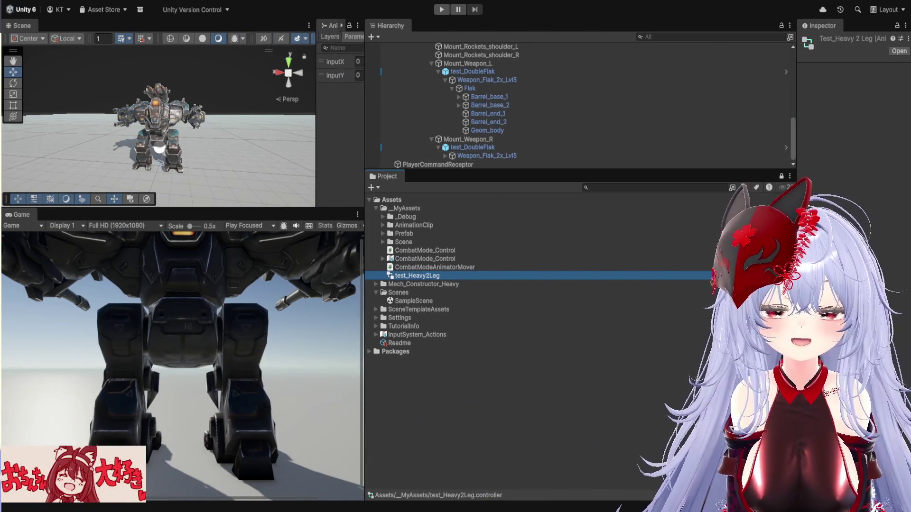
pyautogui.click(349, 157)
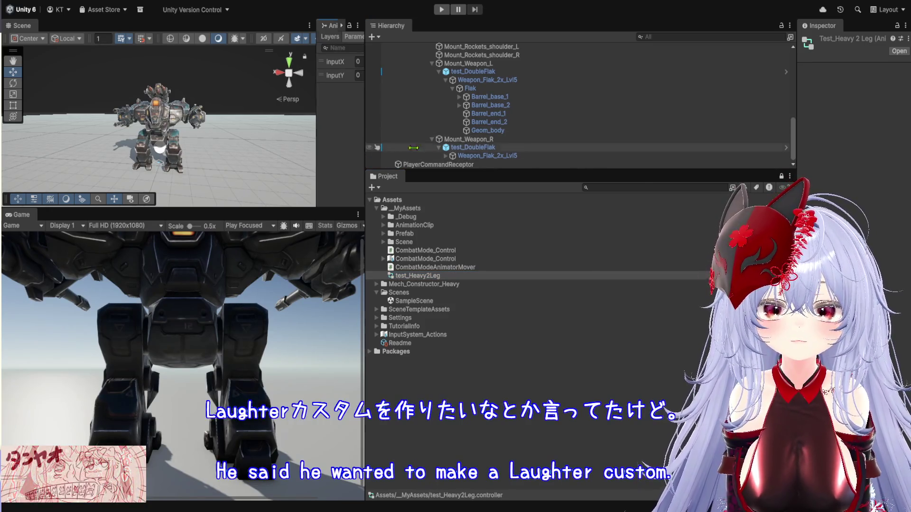
pyautogui.moveTo(359, 155); pyautogui.dragTo(615, 143)
pyautogui.moveTo(545, 141); pyautogui.dragTo(285, 140)
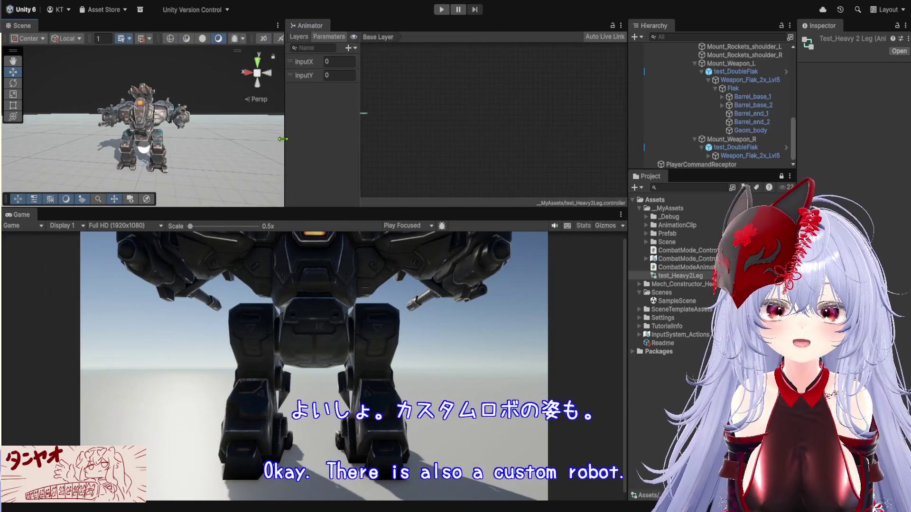
pyautogui.moveTo(487, 209); pyautogui.dragTo(486, 349)
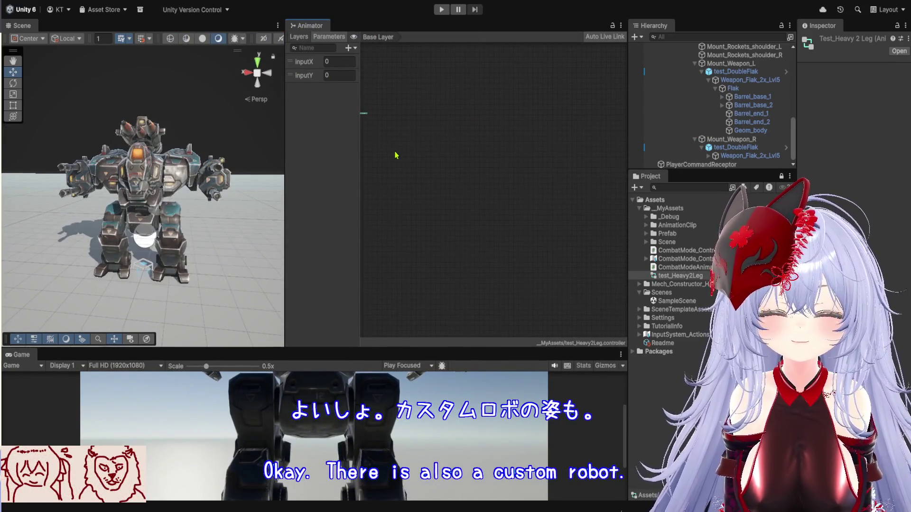
pyautogui.press('a')
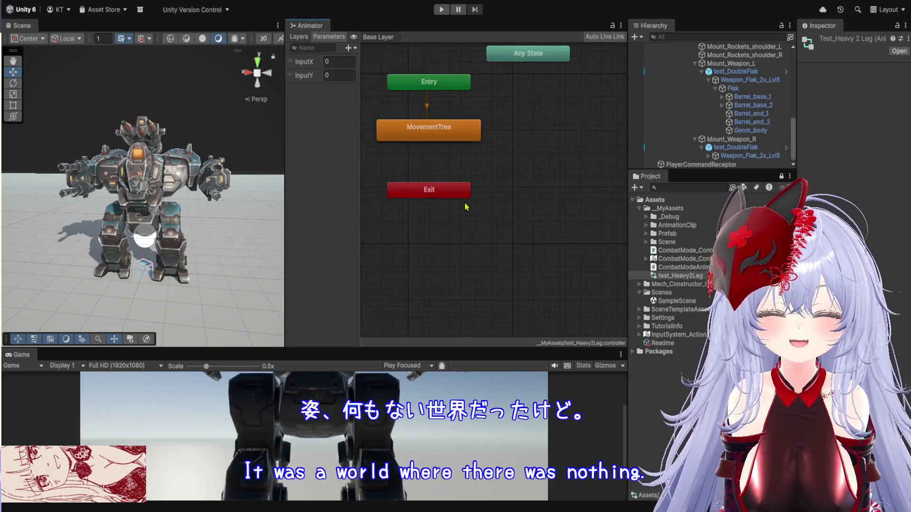
pyautogui.doubleClick(491, 158)
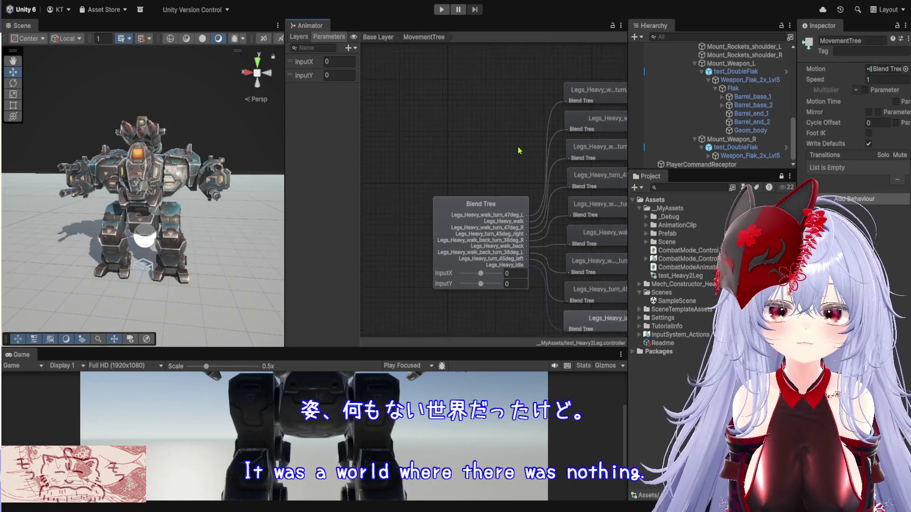
pyautogui.click(452, 233)
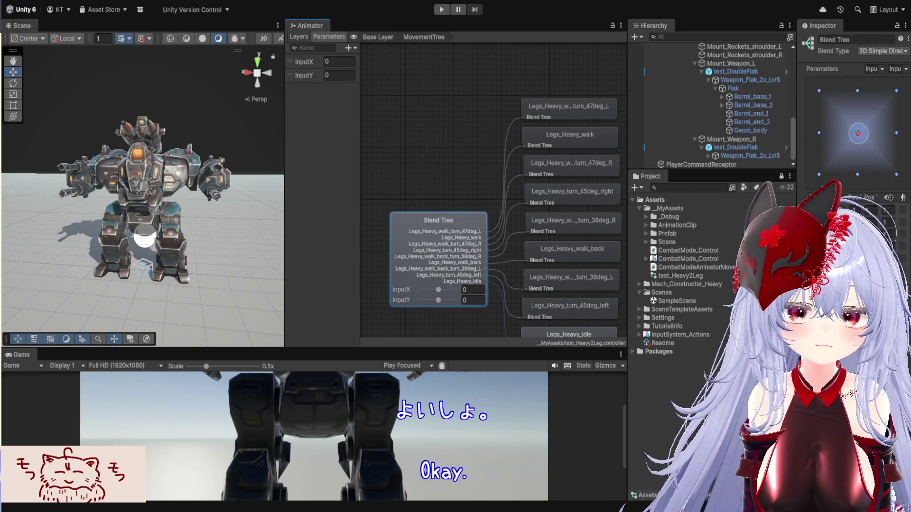
pyautogui.moveTo(797, 309); pyautogui.dragTo(613, 309)
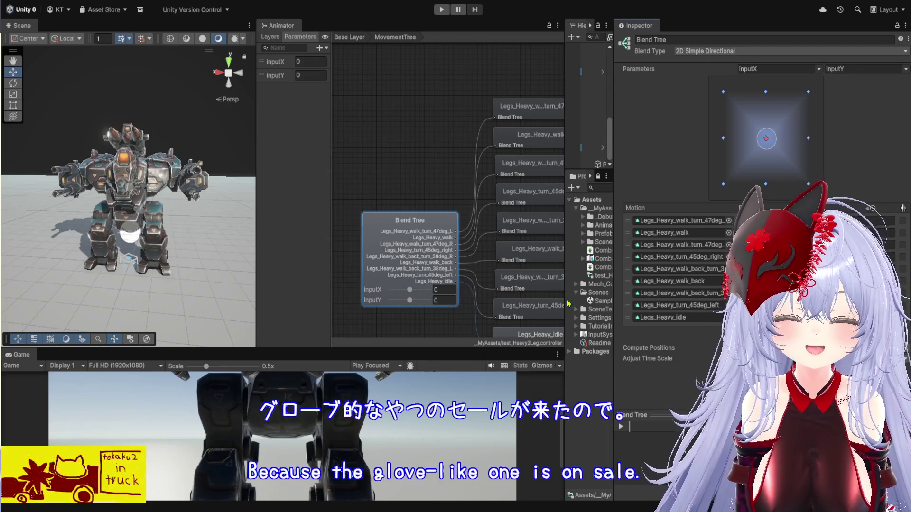
pyautogui.moveTo(563, 296); pyautogui.dragTo(384, 278)
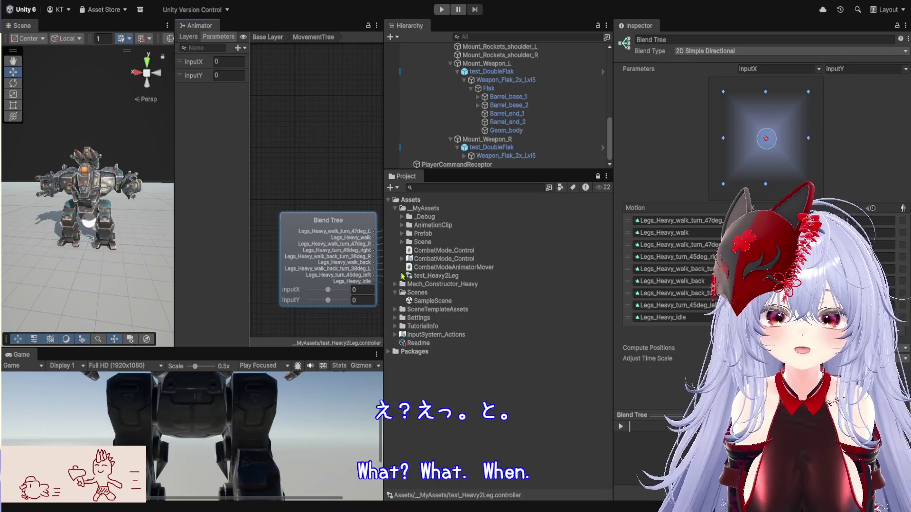
# Step: Extract Legs_Heavy_idle_simple from Mech_Constructor_Heavy as a standalone clip with Ctrl+D
pyautogui.click(401, 225)
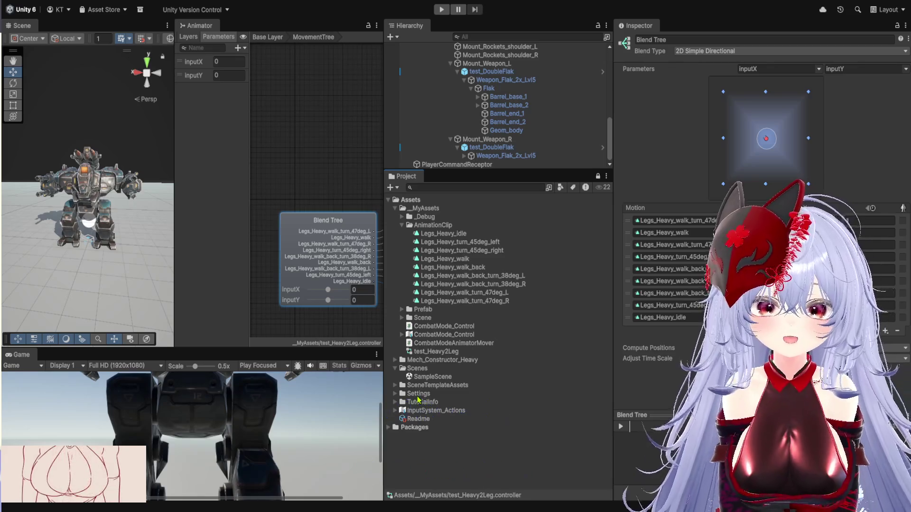
pyautogui.click(396, 361)
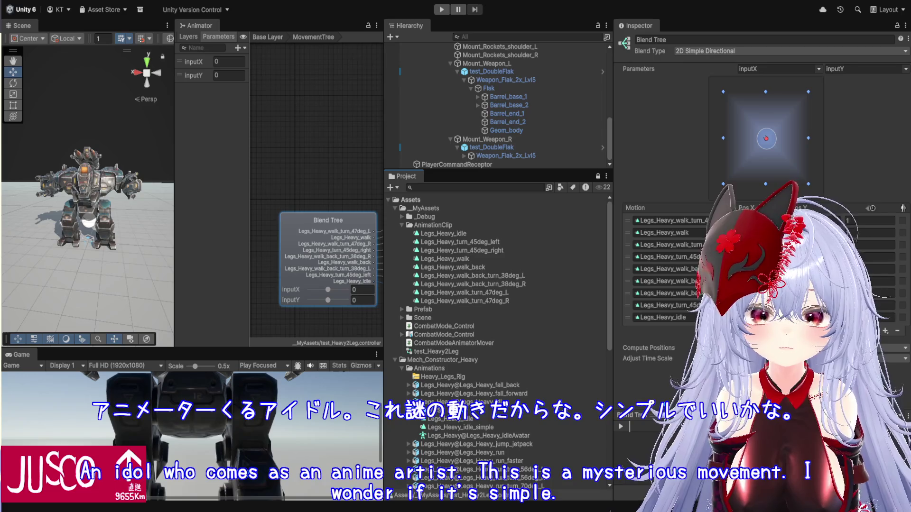
pyautogui.click(464, 428)
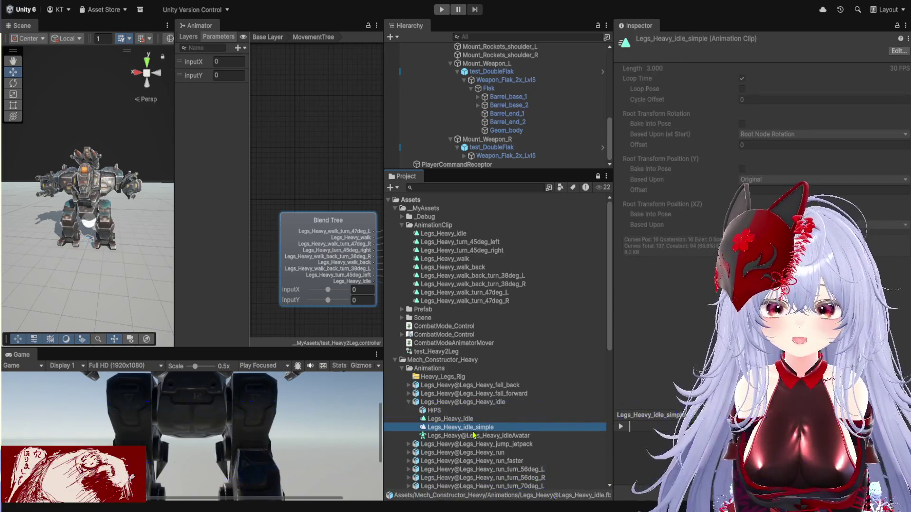
pyautogui.hotkey('ctrl', 'd')
# Step: Inspect the Legs_Heavy_turn_45deg_left clip's settings in the AnimationClip folder
pyautogui.scroll(10, 448, 409)
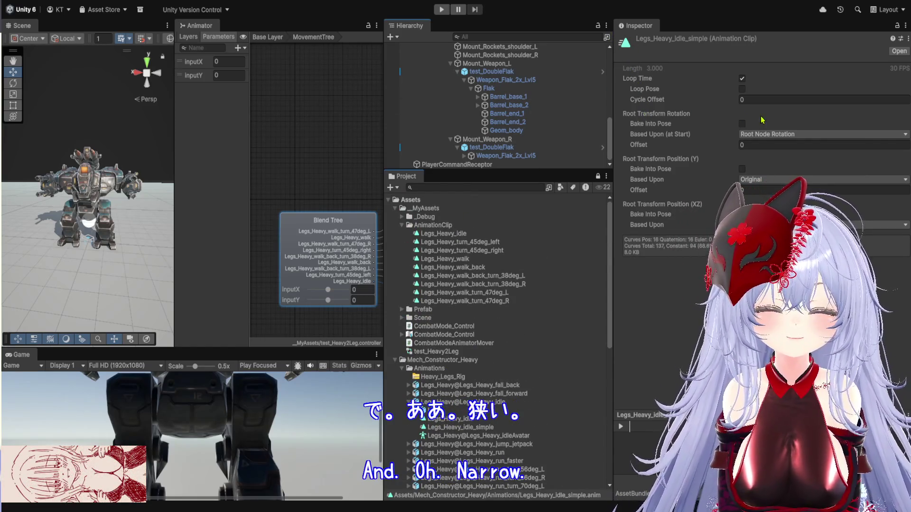
pyautogui.click(453, 26)
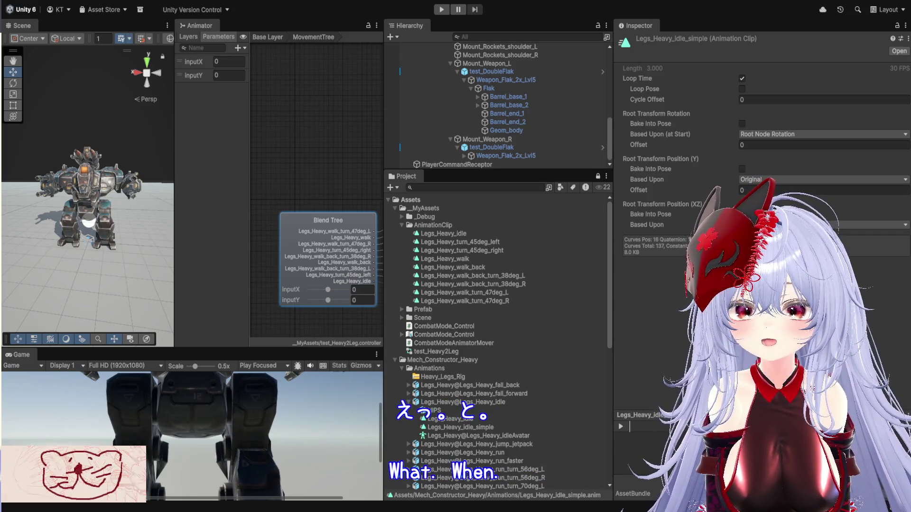
pyautogui.click(433, 225)
pyautogui.click(460, 242)
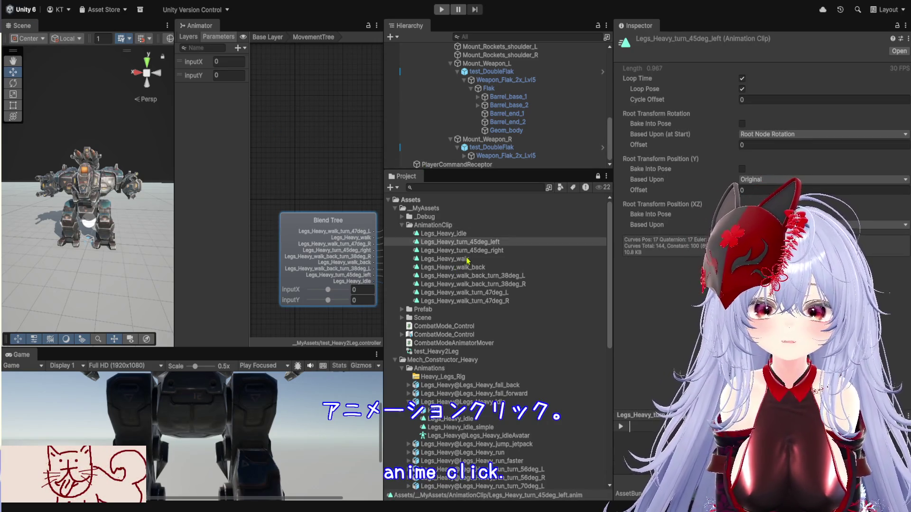
pyautogui.scroll(-10, 506, 299)
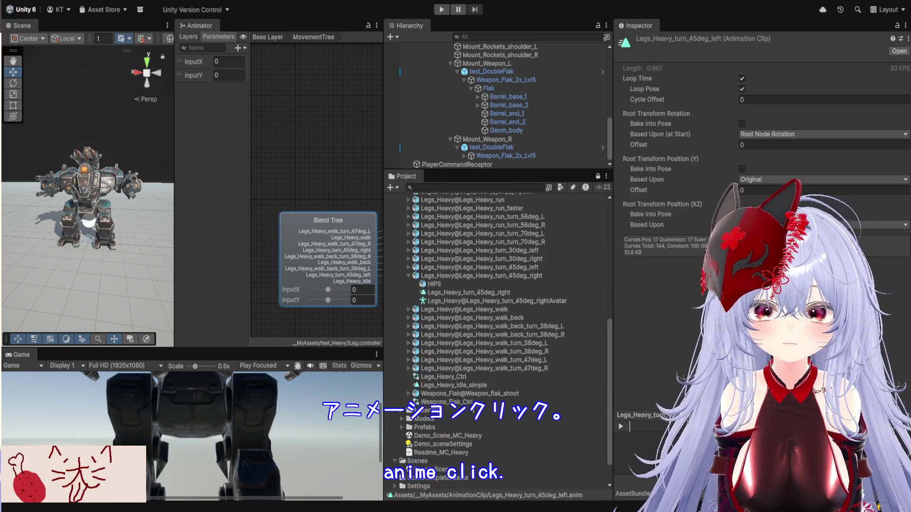
# Step: Replace the blend tree's Legs_Heavy_idle motion with Legs_Heavy_idle_simple and set Blend Type to 2D Freeform Directional
pyautogui.moveTo(476, 388)
pyautogui.mouseDown()
pyautogui.moveTo(203, 230)
pyautogui.moveTo(327, 240)
pyautogui.mouseUp()
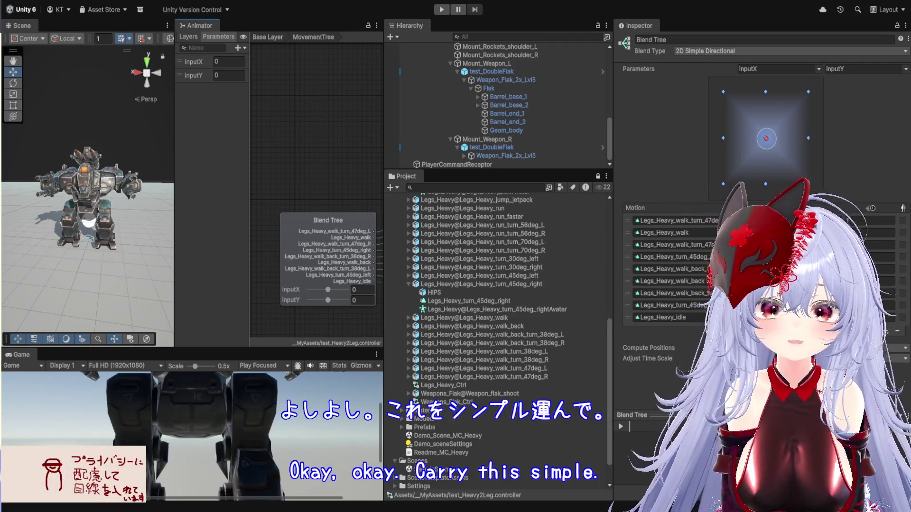
pyautogui.click(677, 320)
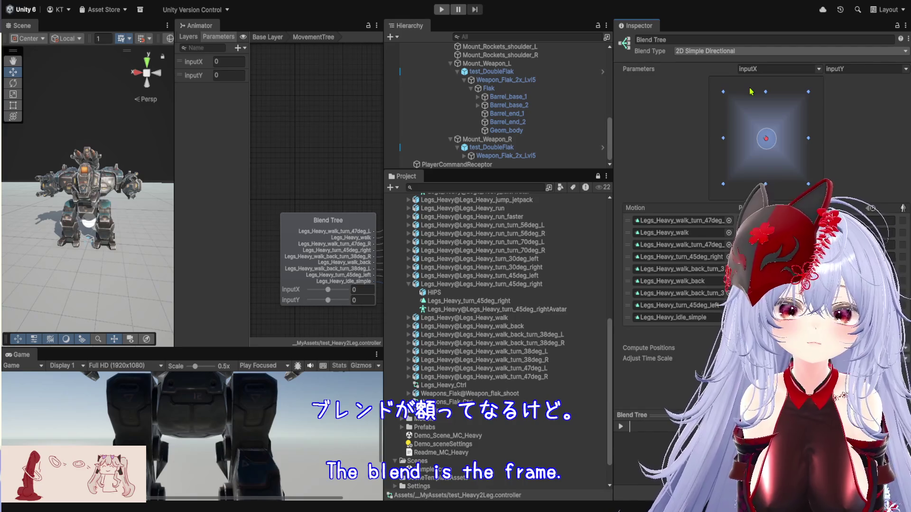
pyautogui.press('Down')
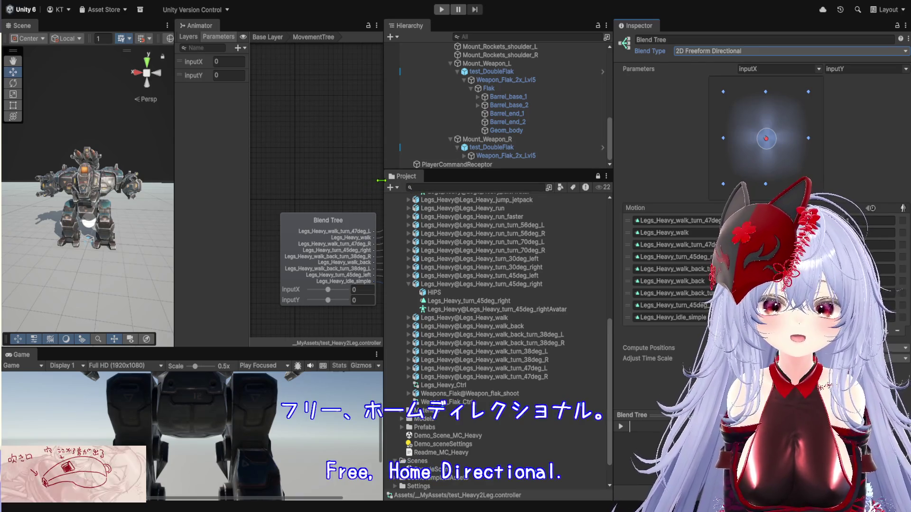
pyautogui.moveTo(381, 186); pyautogui.dragTo(582, 186)
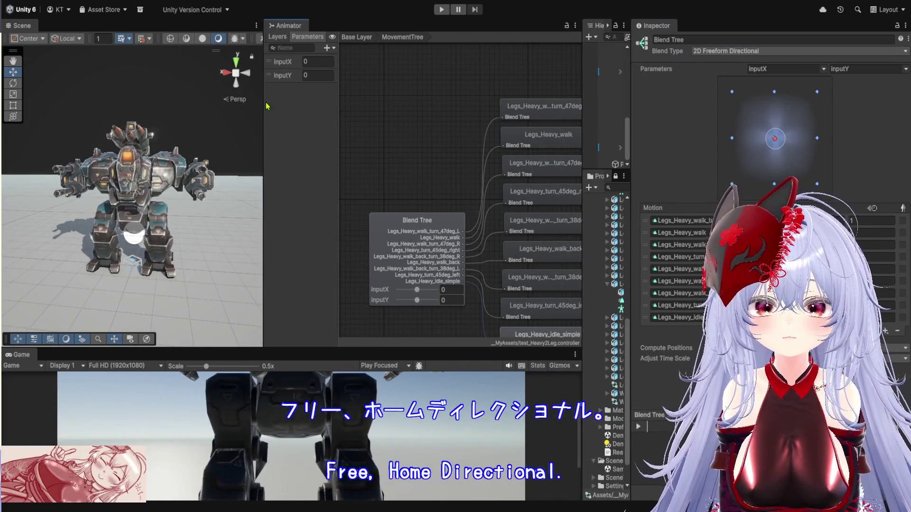
# Step: Enter Play mode with Ctrl+P and widen the Scene, Animator and Game panels to watch the walk
pyautogui.moveTo(266, 106); pyautogui.dragTo(296, 107)
pyautogui.hotkey('ctrl', 'p')
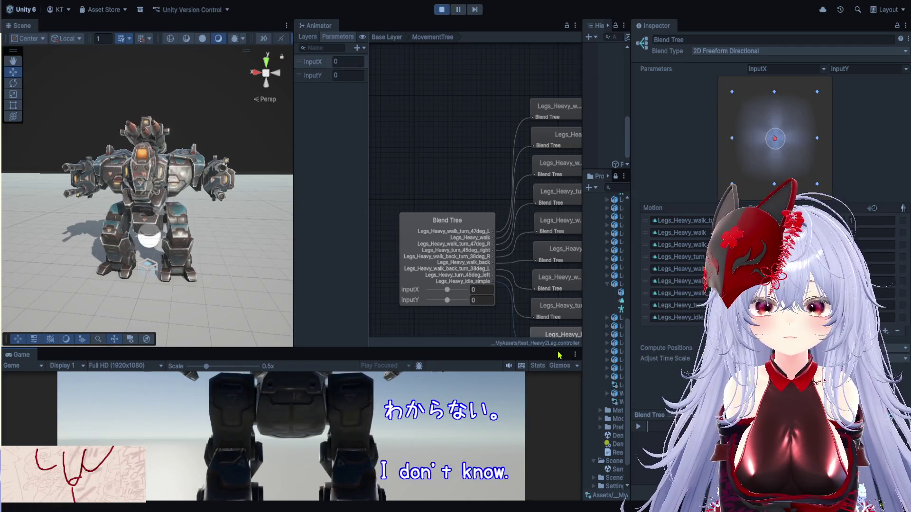
pyautogui.moveTo(567, 349); pyautogui.dragTo(560, 411)
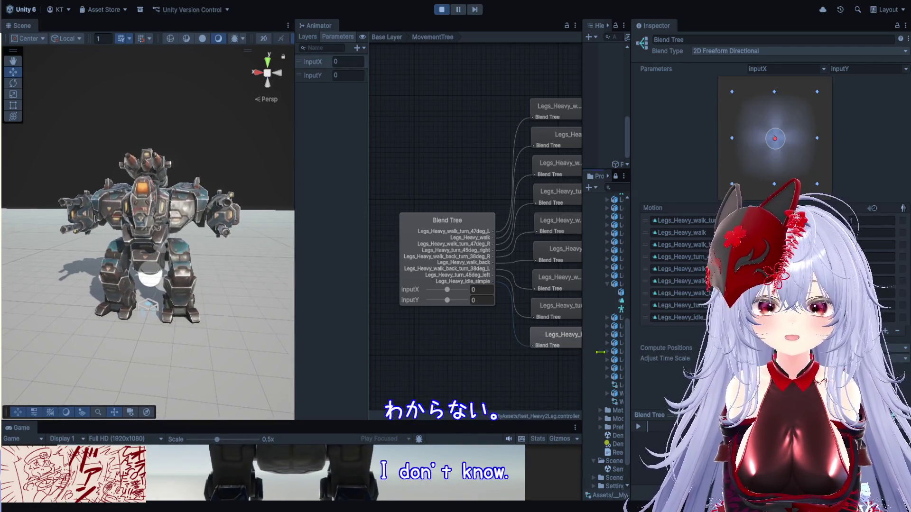
pyautogui.moveTo(631, 104); pyautogui.dragTo(798, 104)
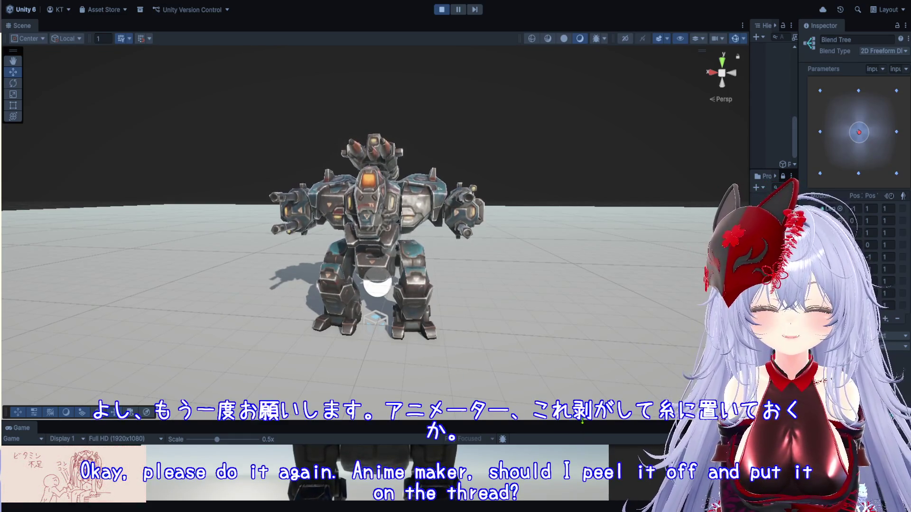
# Step: Enlarge the Game view, then exit Play mode with Ctrl+P after the walking test
pyautogui.moveTo(578, 422); pyautogui.dragTo(578, 383)
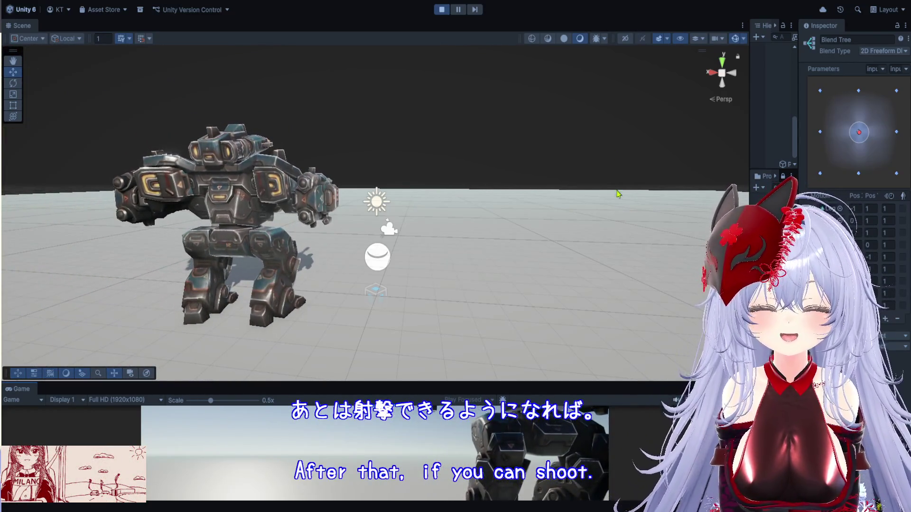
pyautogui.hotkey('ctrl', 'p')
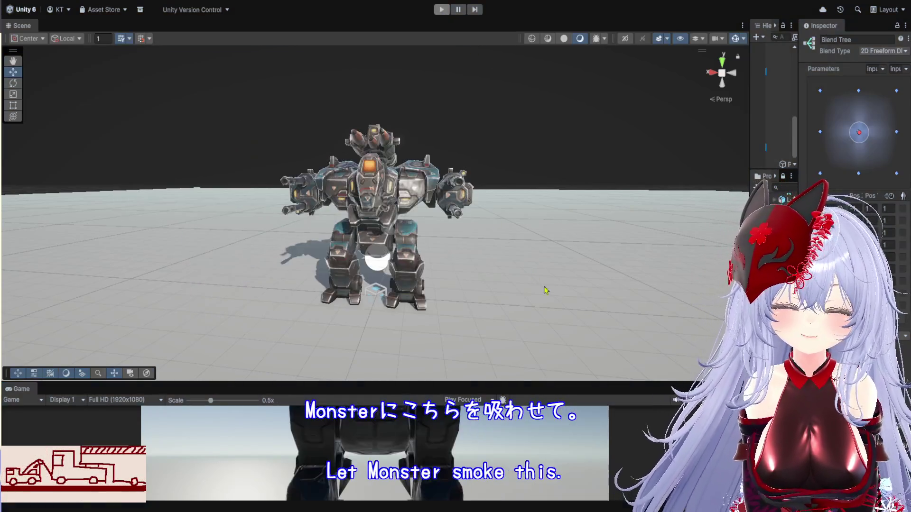
# Step: Move the Scene/Game splitter up to enlarge the Game view, and widen the Hierarchy and Project panels
pyautogui.moveTo(640, 380); pyautogui.dragTo(637, 261)
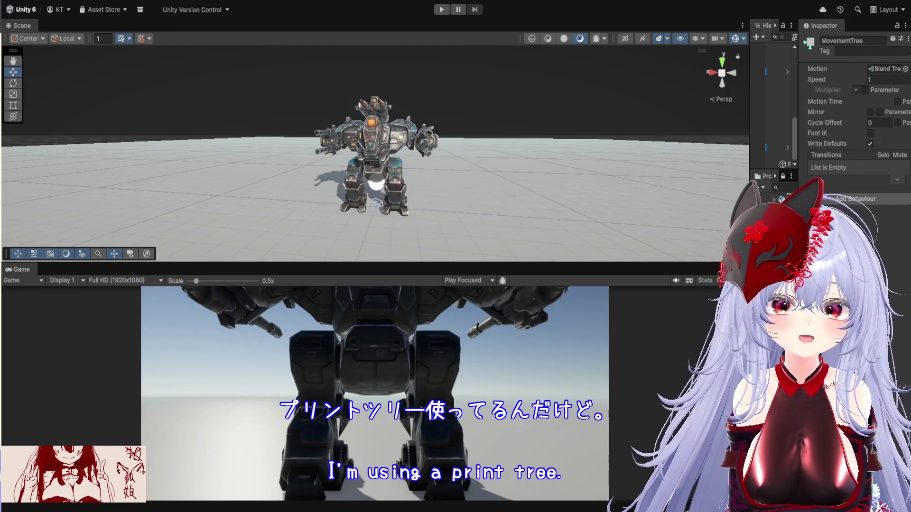
pyautogui.moveTo(750, 222); pyautogui.dragTo(635, 222)
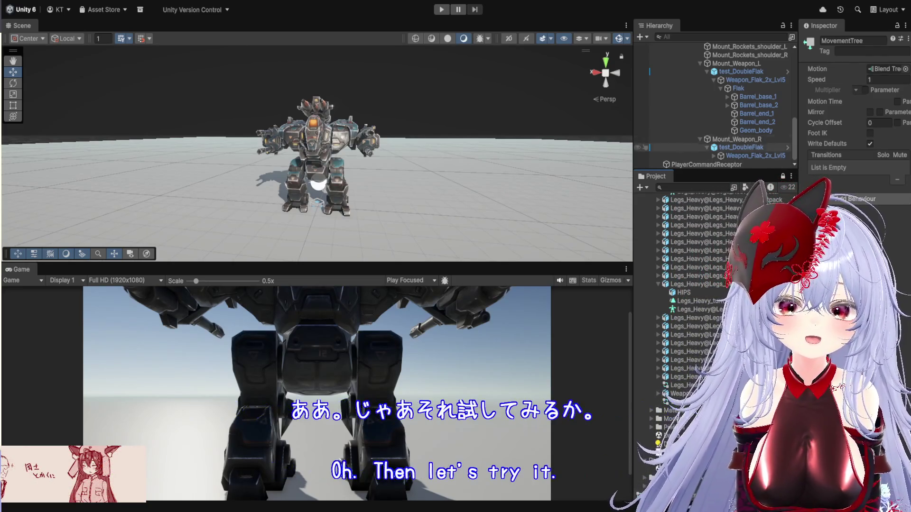
# Step: Select the Legs_Heavy_lvl1 mech and widen the Inspector to watch its Transform
pyautogui.scroll(5, 688, 64)
pyautogui.scroll(6, 712, 94)
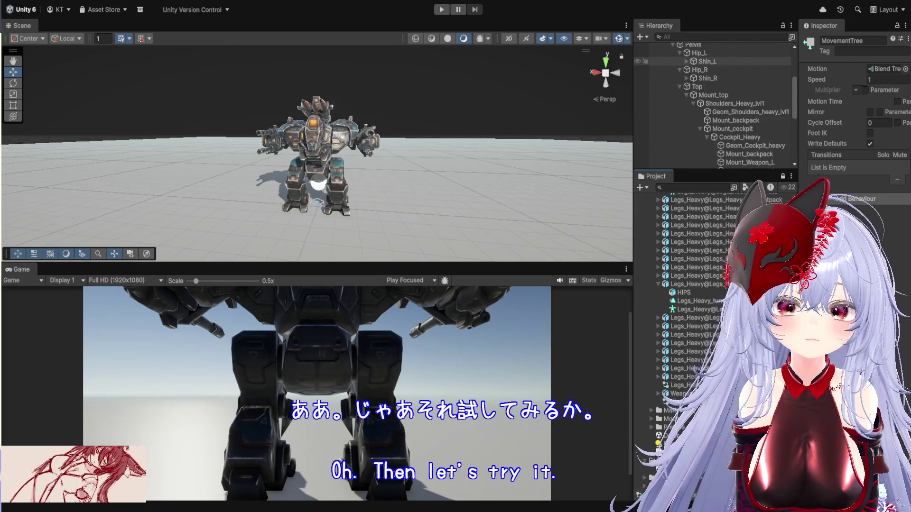
pyautogui.click(694, 82)
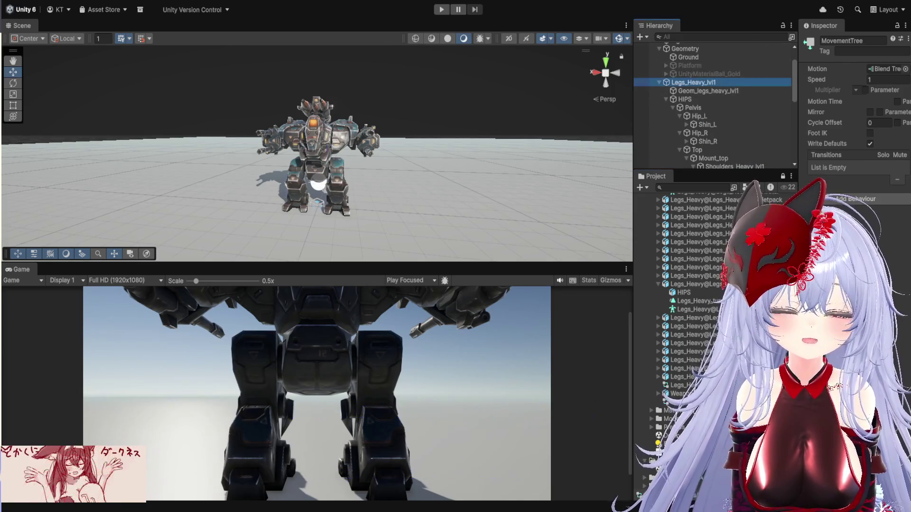
pyautogui.moveTo(798, 95); pyautogui.dragTo(517, 95)
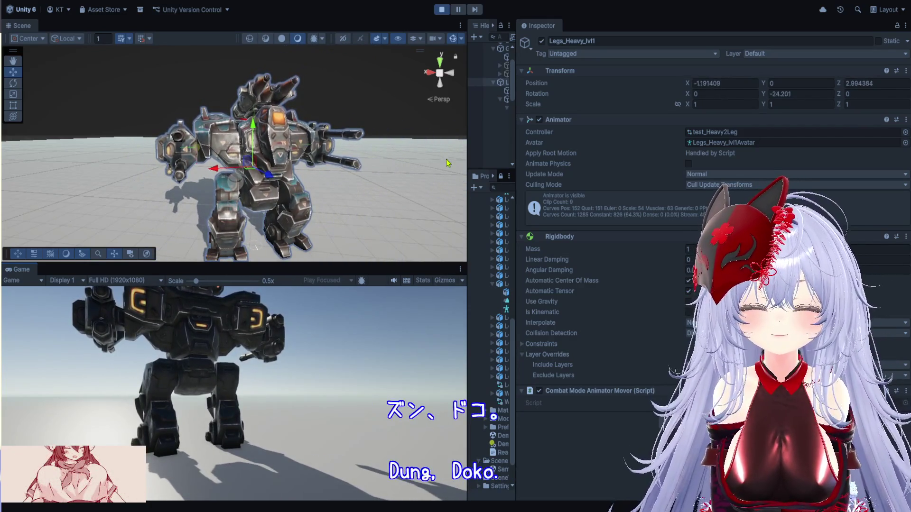
# Step: Stop Play mode and give the Scene view more height and width than the Game view
pyautogui.click(439, 10)
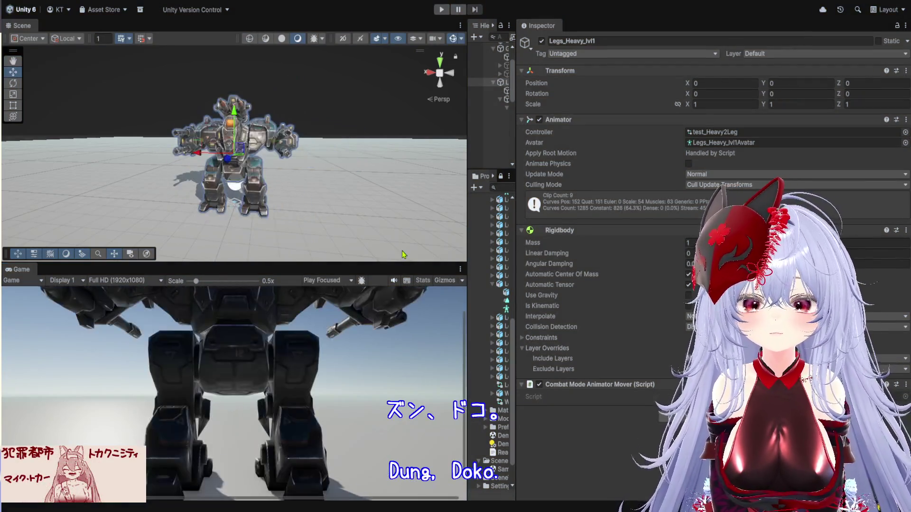
pyautogui.moveTo(402, 264); pyautogui.dragTo(403, 409)
pyautogui.moveTo(467, 187); pyautogui.dragTo(681, 213)
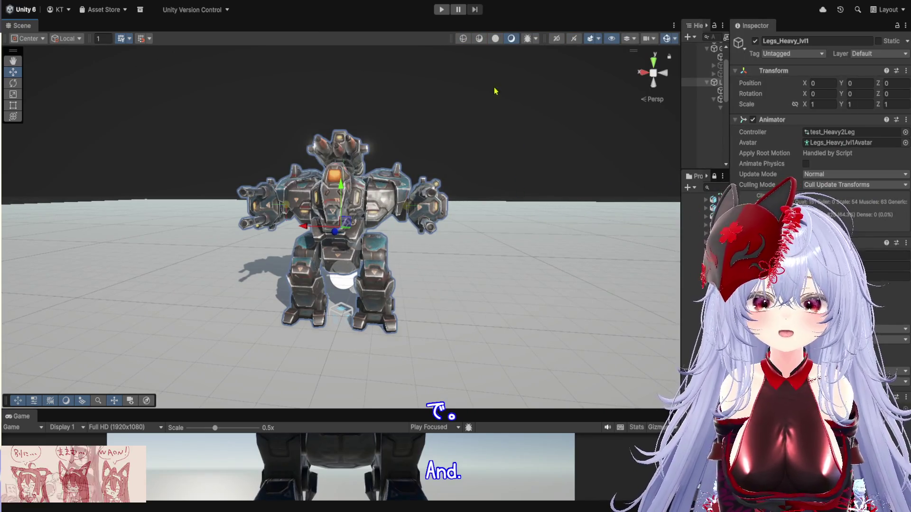
# Step: Zoom in on the mech, frame it with F, and widen the Hierarchy and Project panels
pyautogui.scroll(3, 344, 164)
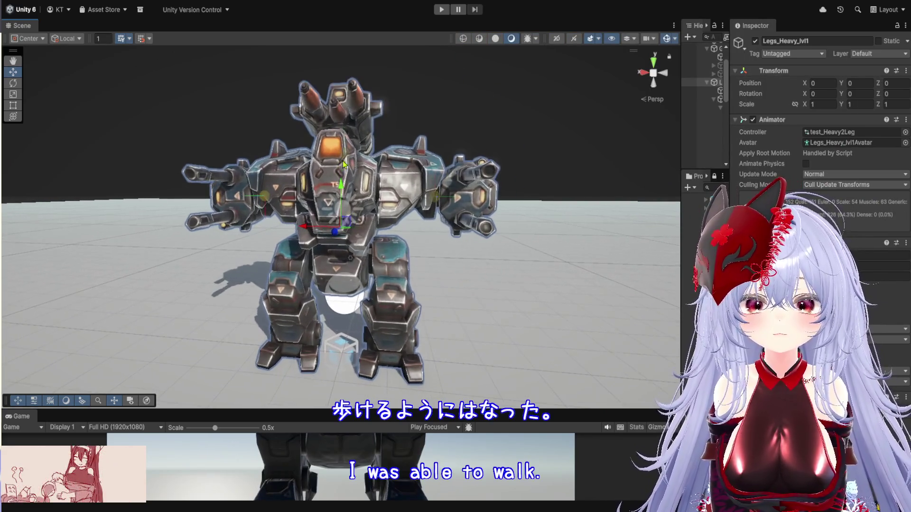
pyautogui.scroll(2, 343, 164)
pyautogui.moveTo(343, 164)
pyautogui.mouseDown()
pyautogui.moveTo(419, 237)
pyautogui.moveTo(389, 297)
pyautogui.moveTo(439, 348)
pyautogui.moveTo(474, 353)
pyautogui.moveTo(372, 228)
pyautogui.mouseUp()
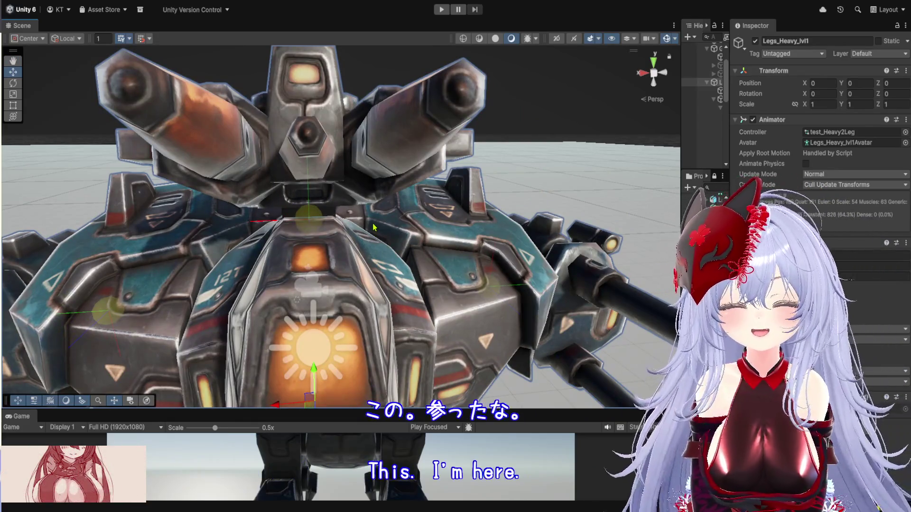
pyautogui.press('f')
pyautogui.moveTo(369, 187)
pyautogui.mouseDown()
pyautogui.moveTo(386, 176)
pyautogui.moveTo(381, 199)
pyautogui.mouseUp()
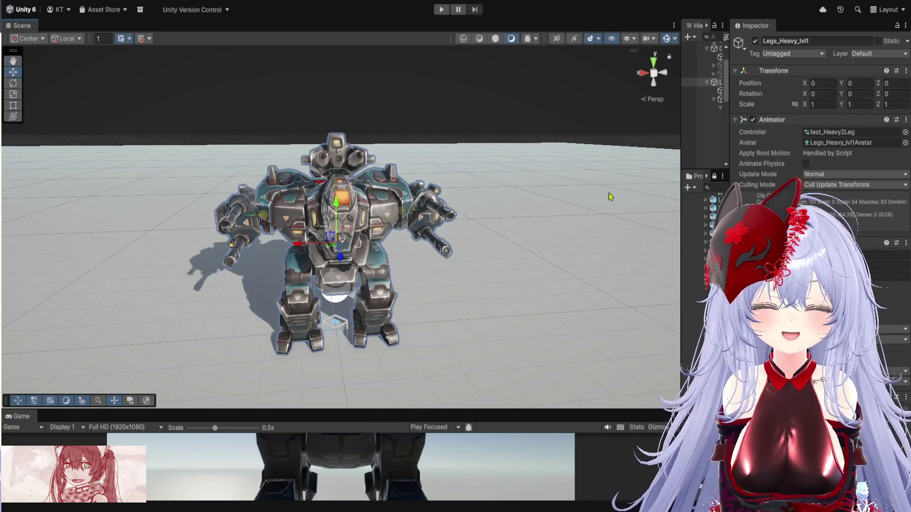
pyautogui.moveTo(682, 213); pyautogui.dragTo(553, 208)
pyautogui.moveTo(475, 200); pyautogui.dragTo(480, 158)
pyautogui.scroll(3, 481, 158)
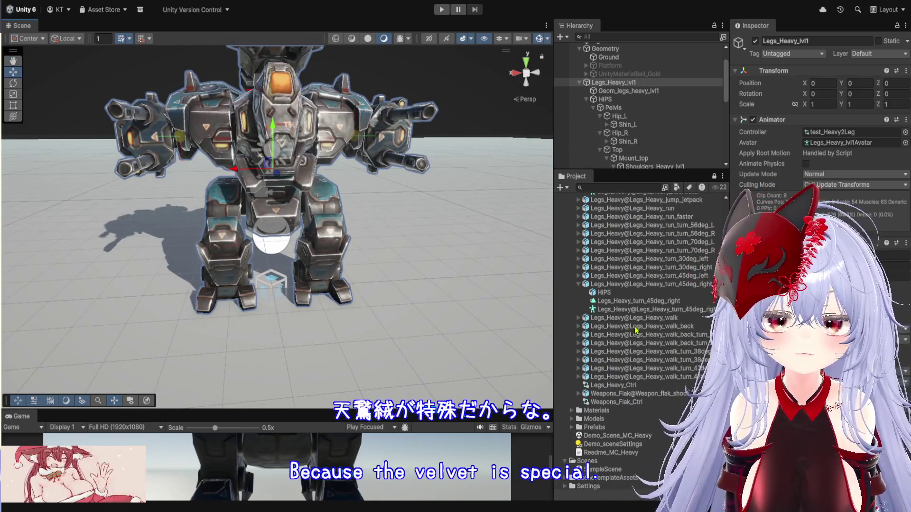
# Step: Expand Weapons_Flak@Weapon_flak_shoot and inspect its Weapon_flak_shoot clip (0.300 length, 30 FPS)
pyautogui.scroll(-2, 636, 341)
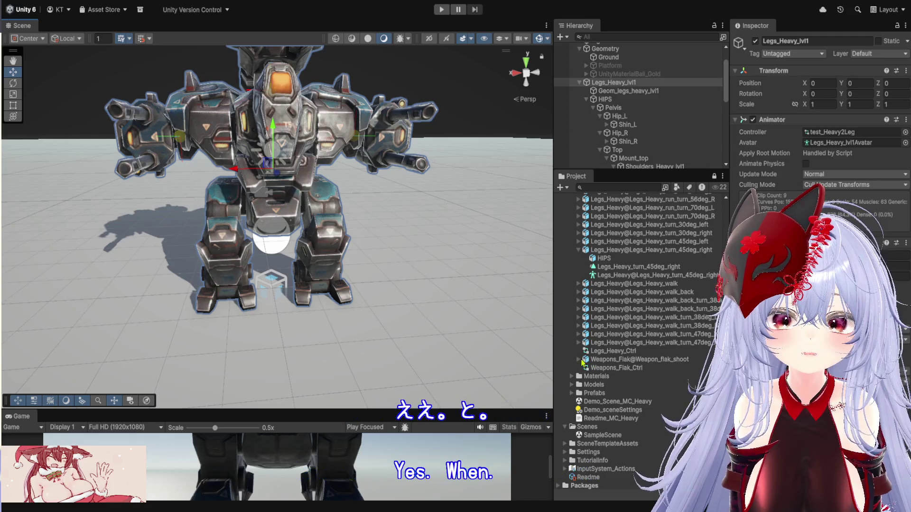
pyautogui.click(579, 360)
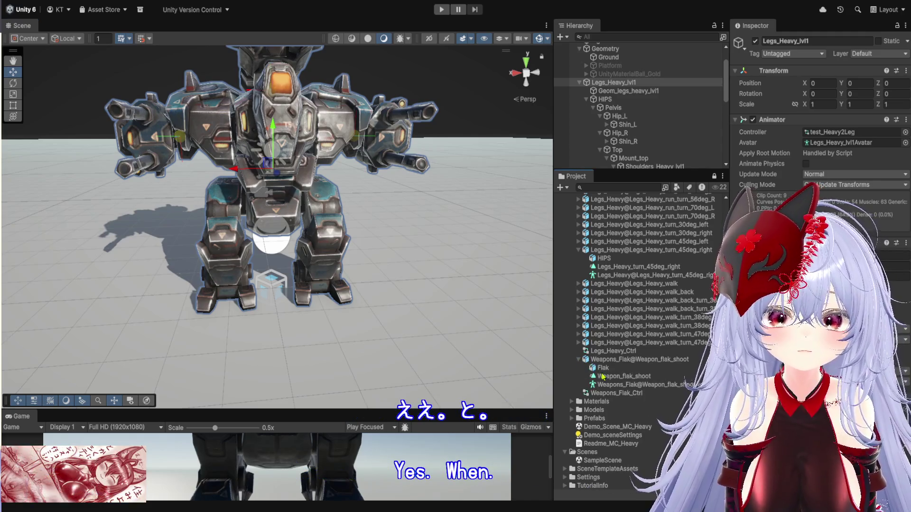
pyautogui.click(626, 378)
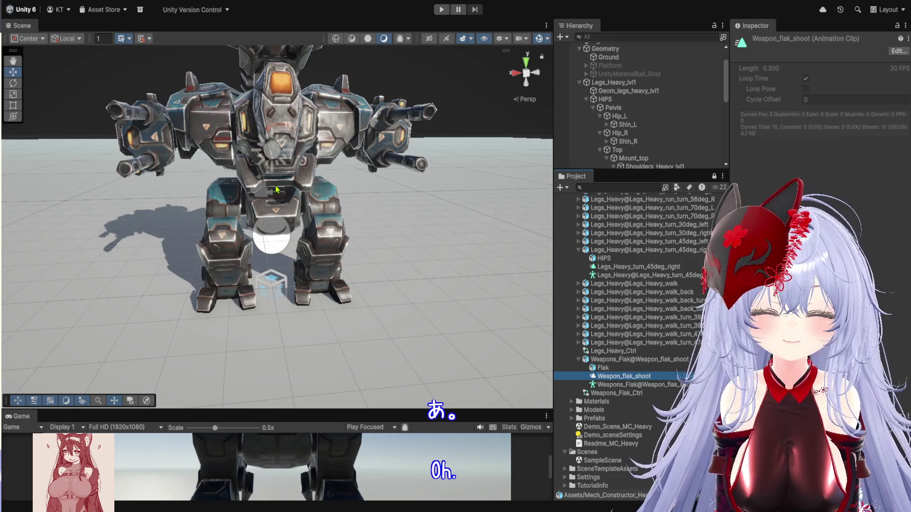
pyautogui.moveTo(309, 211)
pyautogui.mouseDown()
pyautogui.moveTo(228, 213)
pyautogui.moveTo(318, 217)
pyautogui.moveTo(332, 233)
pyautogui.mouseUp()
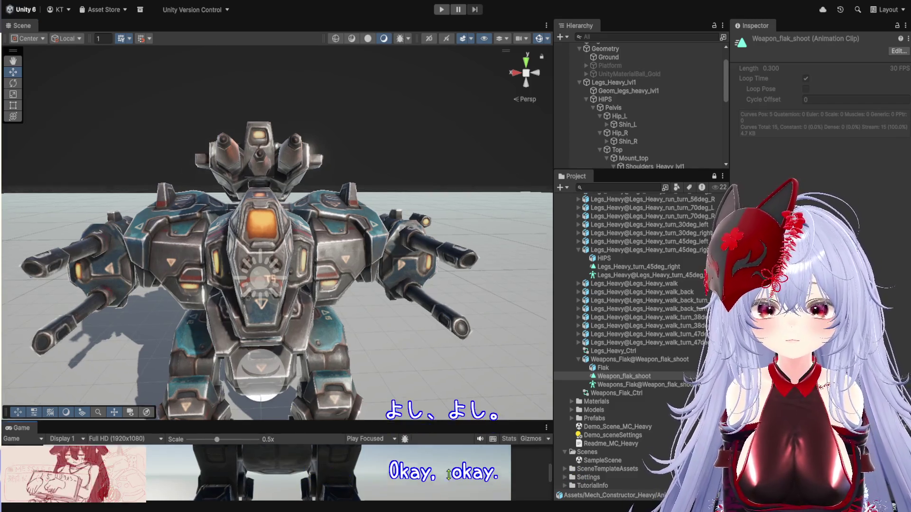
# Step: Make the Scene view and Hierarchy taller and select the Legs_Heavy_lvl1 mech
pyautogui.moveTo(285, 411); pyautogui.dragTo(285, 477)
pyautogui.scroll(-3, 433, 320)
pyautogui.scroll(5, 439, 235)
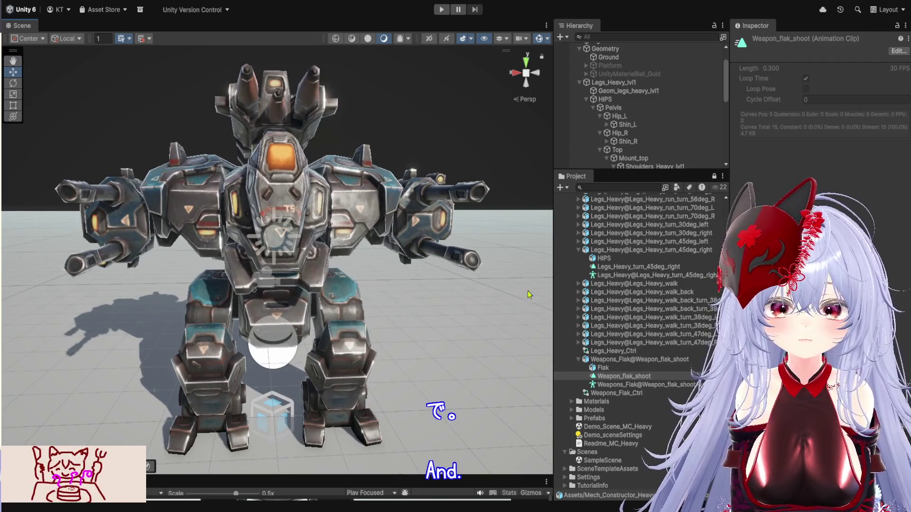
pyautogui.moveTo(554, 289); pyautogui.dragTo(551, 291)
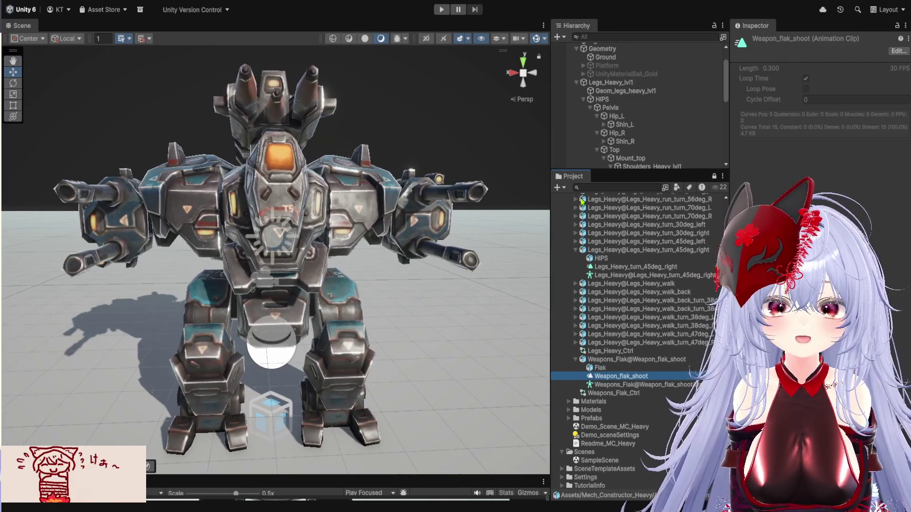
pyautogui.moveTo(633, 172); pyautogui.dragTo(634, 372)
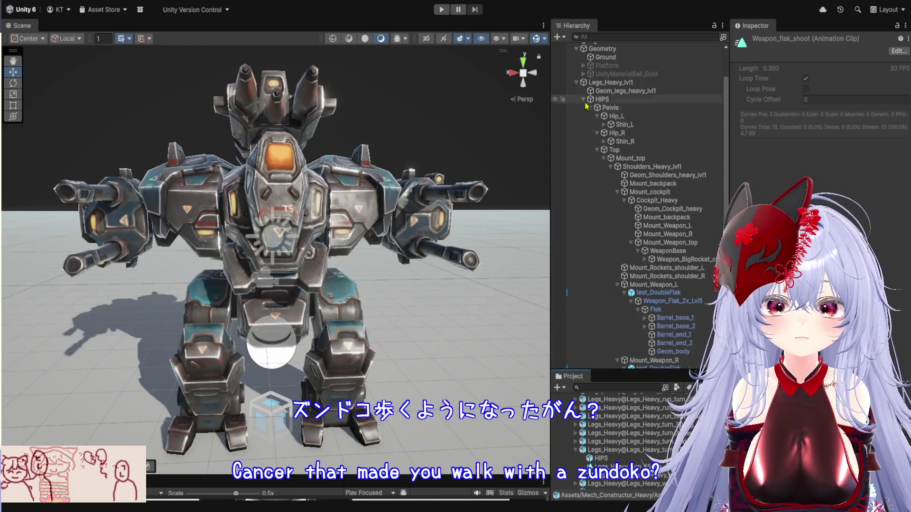
pyautogui.click(577, 83)
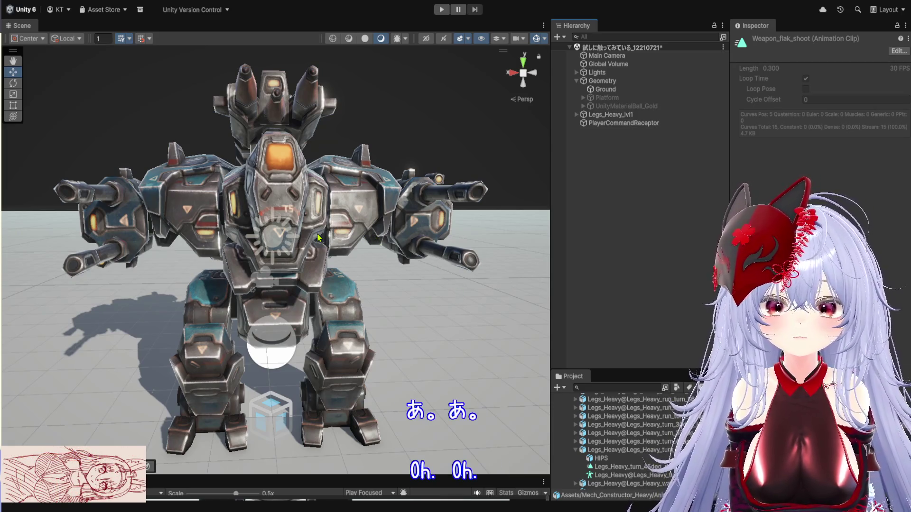
pyautogui.click(625, 116)
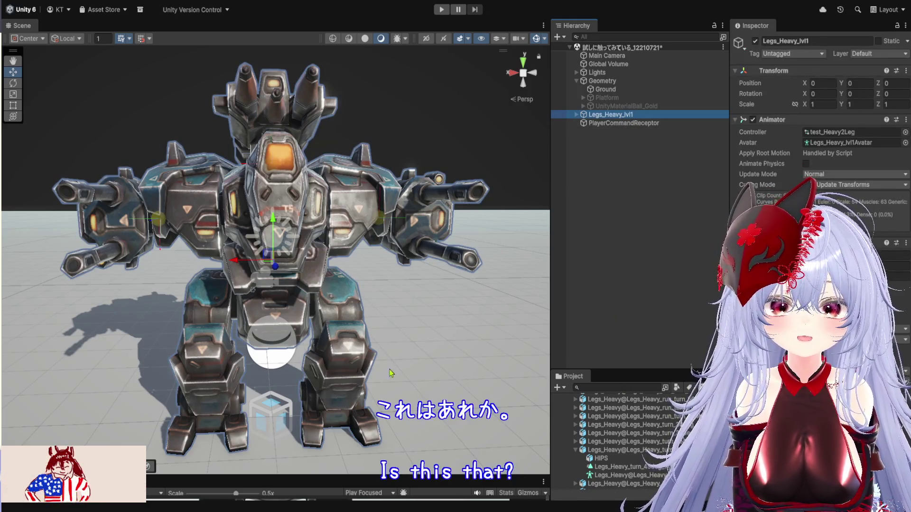
# Step: Expand Legs_Heavy_lvl1's full part tree, fold the Hip_L and Hip_R branches, and inspect Shoulders_Heavy_lvl1
pyautogui.keyDown('alt'); pyautogui.click(576, 114); pyautogui.keyUp('alt')
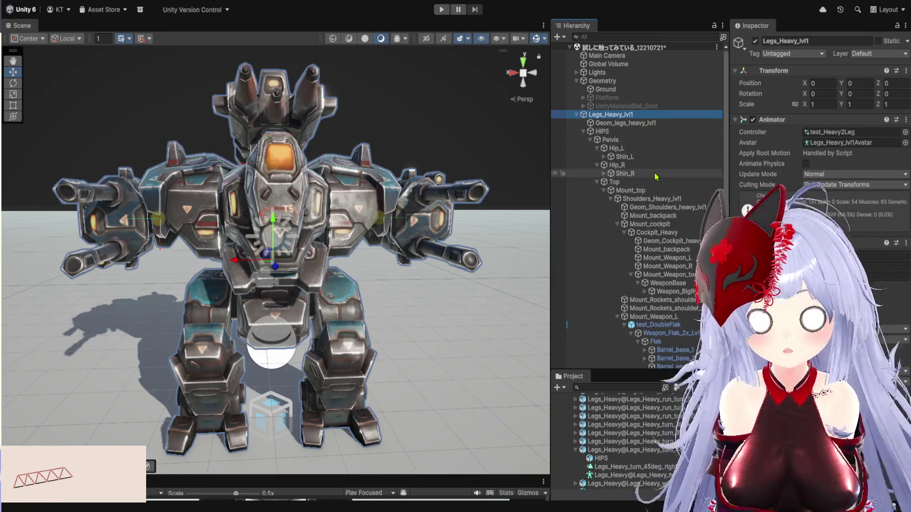
pyautogui.click(615, 135)
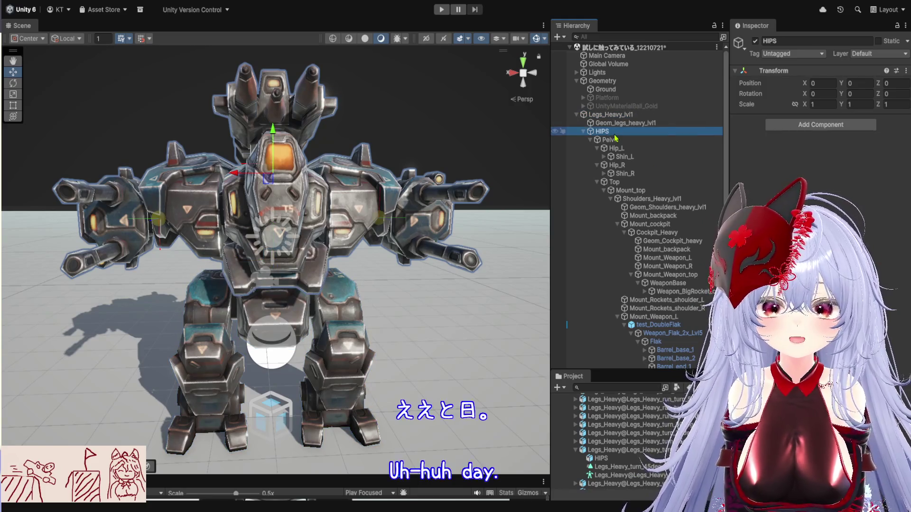
pyautogui.click(583, 131)
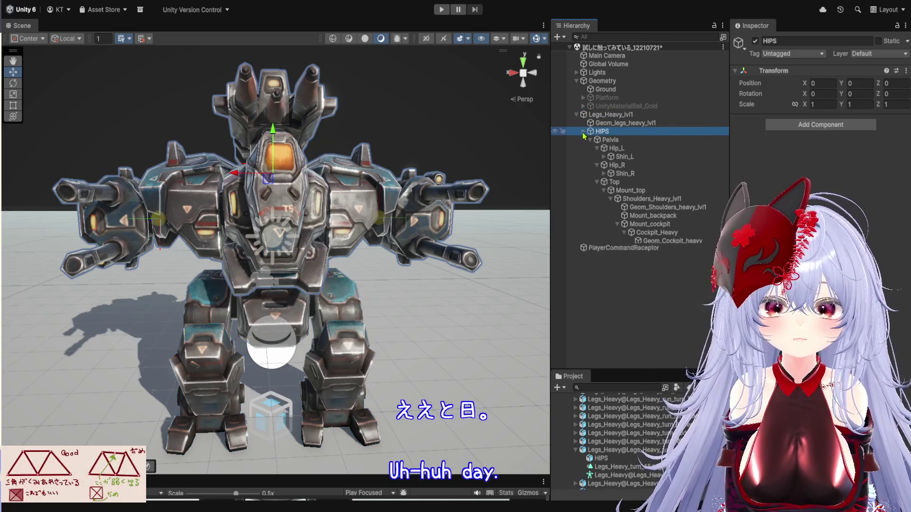
pyautogui.click(584, 132)
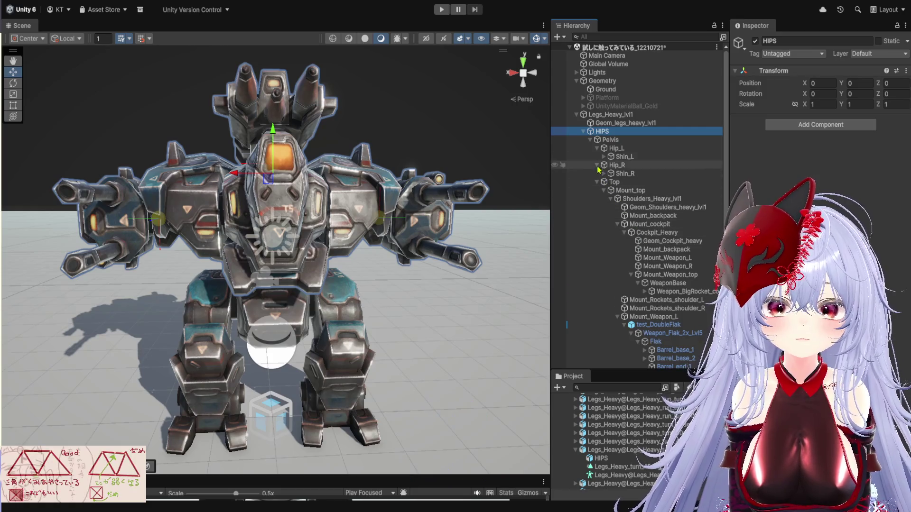
pyautogui.click(590, 141)
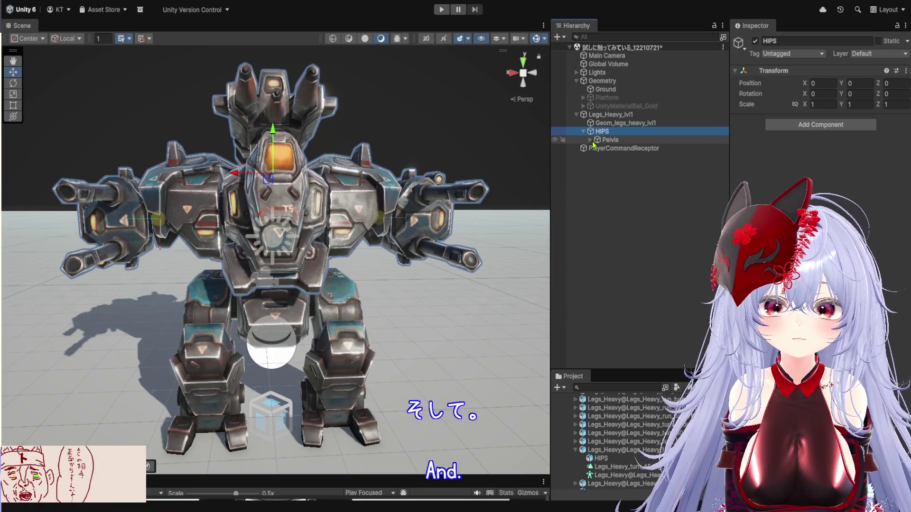
pyautogui.click(590, 140)
pyautogui.click(597, 148)
pyautogui.click(596, 157)
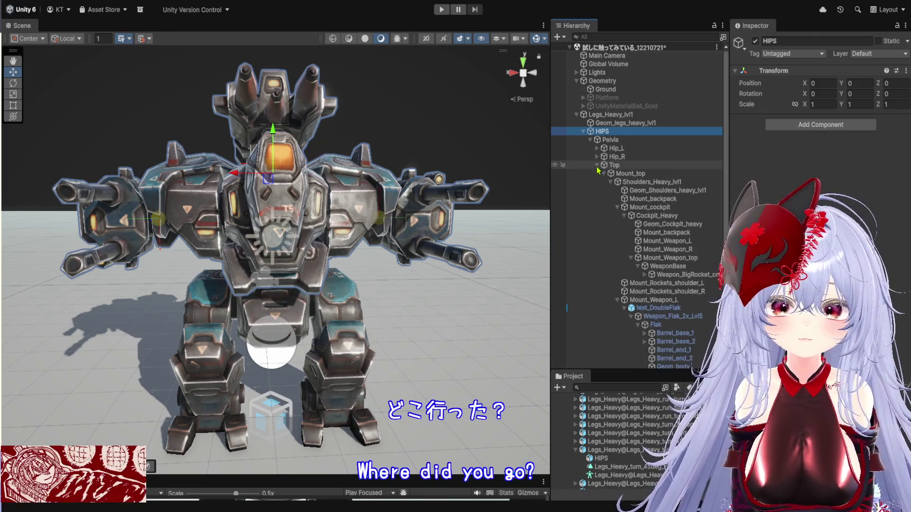
pyautogui.click(631, 182)
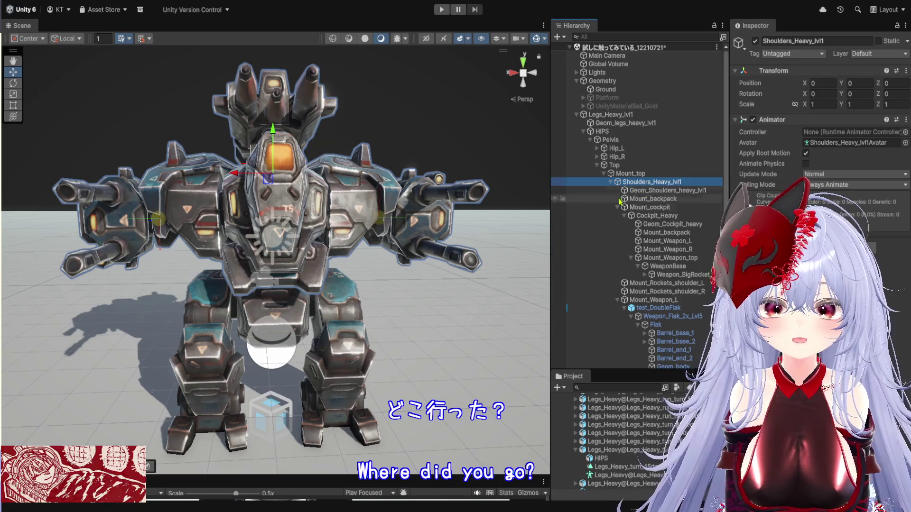
# Step: Zoom the Scene view on the mech and collapse the Legs_Heavy_lvl1 hierarchy tree
pyautogui.scroll(3, 417, 262)
pyautogui.scroll(2, 433, 254)
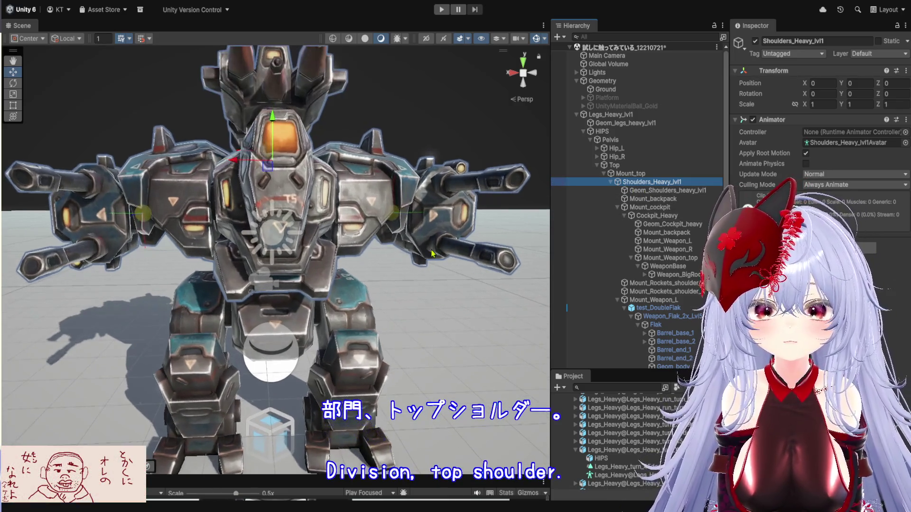
pyautogui.scroll(-3, 433, 253)
pyautogui.scroll(3, 433, 254)
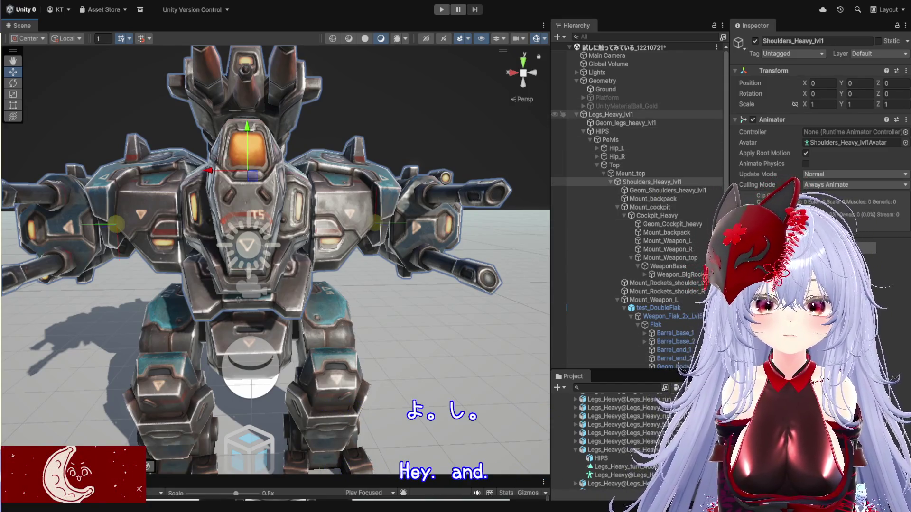
pyautogui.click(577, 115)
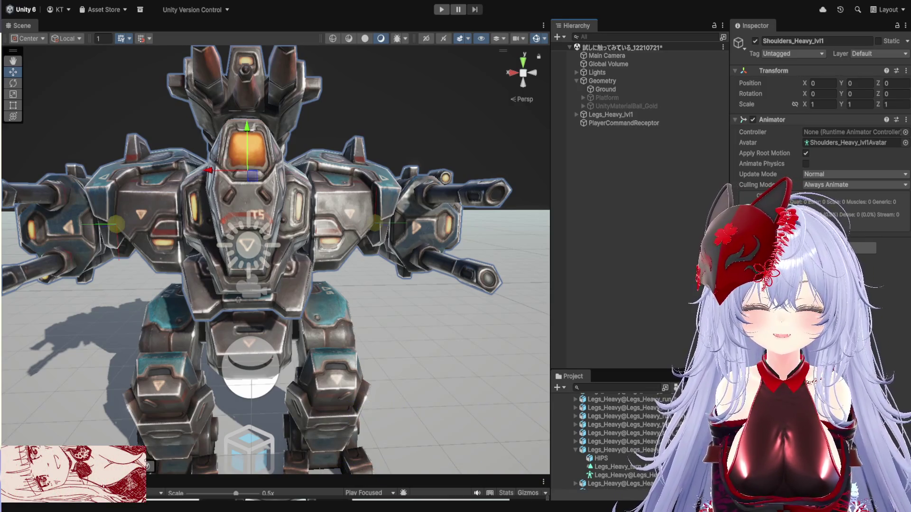
pyautogui.scroll(3, 255, 217)
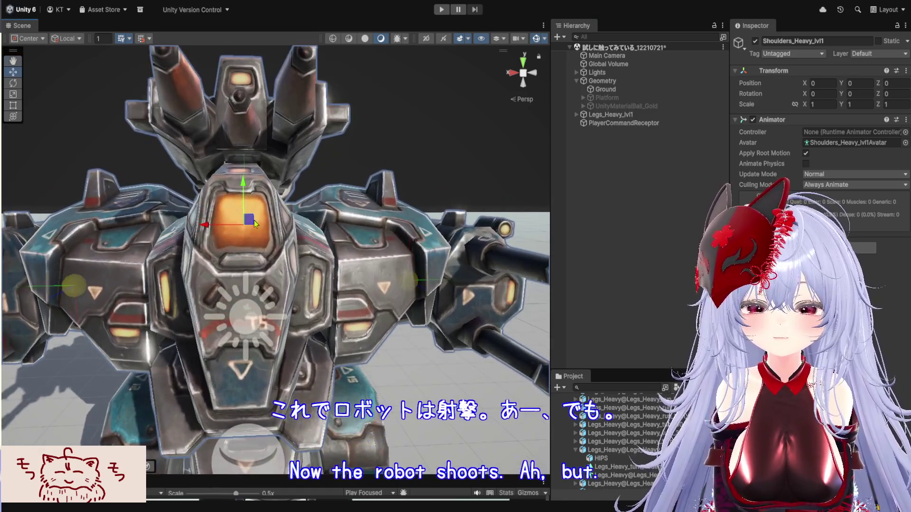
pyautogui.moveTo(254, 216)
pyautogui.mouseDown()
pyautogui.moveTo(53, 272)
pyautogui.moveTo(140, 250)
pyautogui.moveTo(205, 283)
pyautogui.moveTo(188, 335)
pyautogui.moveTo(199, 342)
pyautogui.moveTo(321, 321)
pyautogui.mouseUp()
pyautogui.scroll(-6, 214, 346)
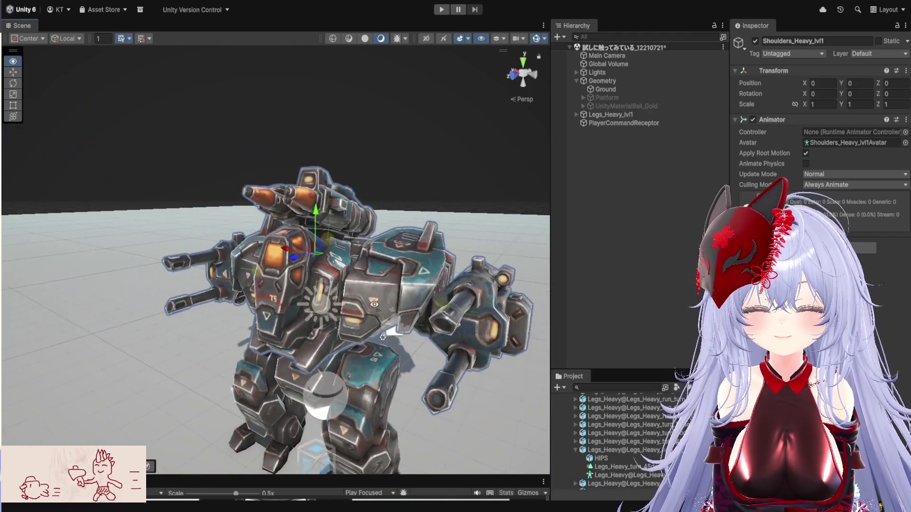
pyautogui.moveTo(374, 304); pyautogui.dragTo(421, 264)
pyautogui.press('f')
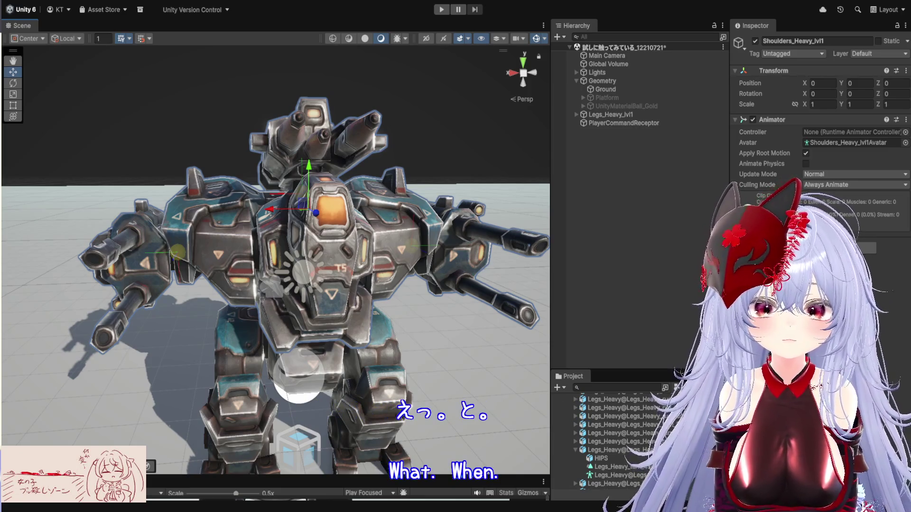
# Step: Drag the Project panel's splitter upward to give the asset list more height
pyautogui.moveTo(608, 369); pyautogui.dragTo(608, 145)
# Step: Widen the Project window, collapse the Mech_Constructor_Heavy and AnimationClip folders, and orbit to face the mech front-on
pyautogui.moveTo(550, 247); pyautogui.dragTo(448, 248)
pyautogui.scroll(10, 465, 276)
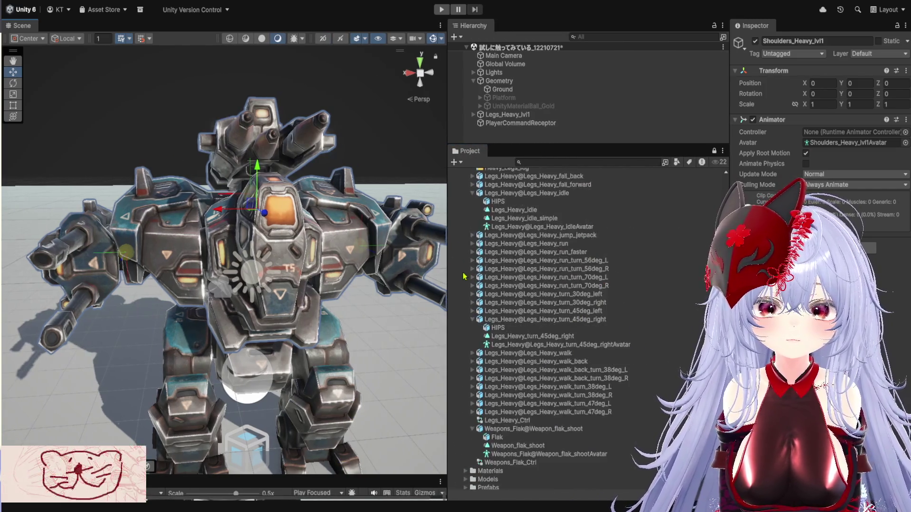
pyautogui.scroll(2, 464, 275)
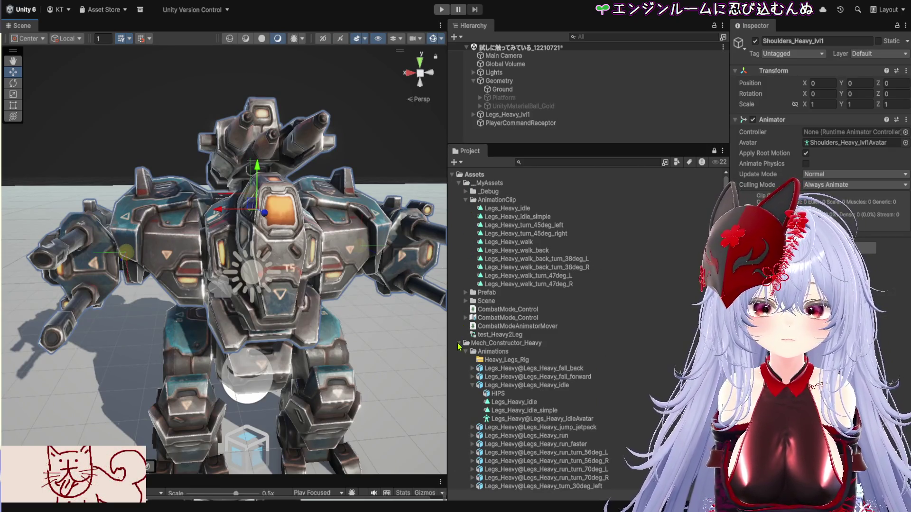
pyautogui.click(459, 344)
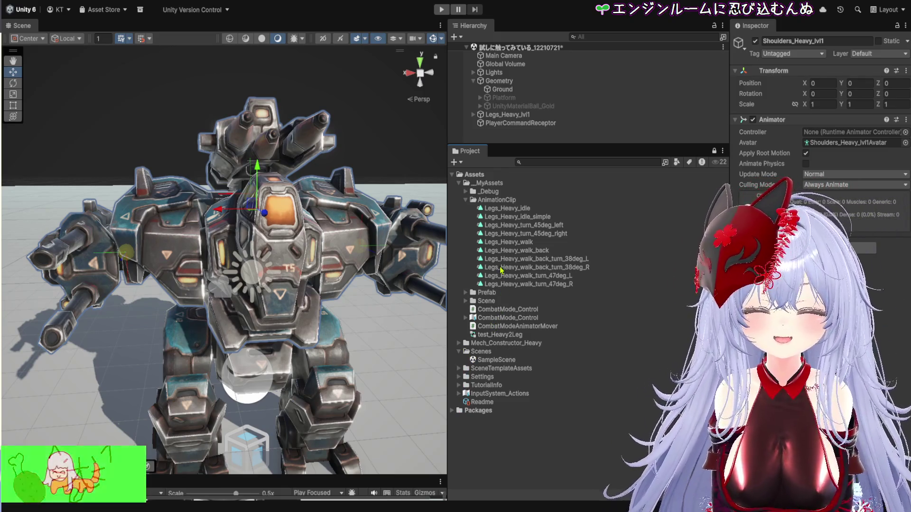
pyautogui.click(465, 200)
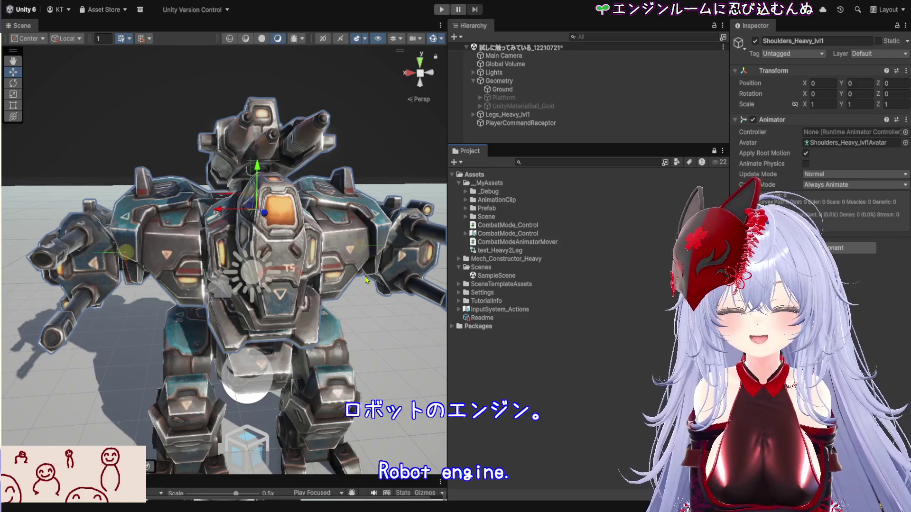
pyautogui.moveTo(365, 277); pyautogui.dragTo(253, 266)
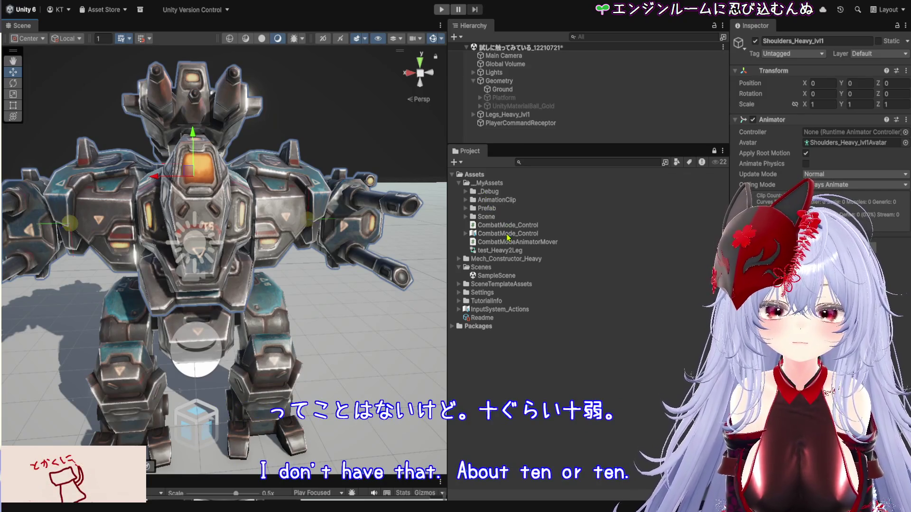
pyautogui.click(520, 183)
pyautogui.write('RobotUpperBodyAimController')
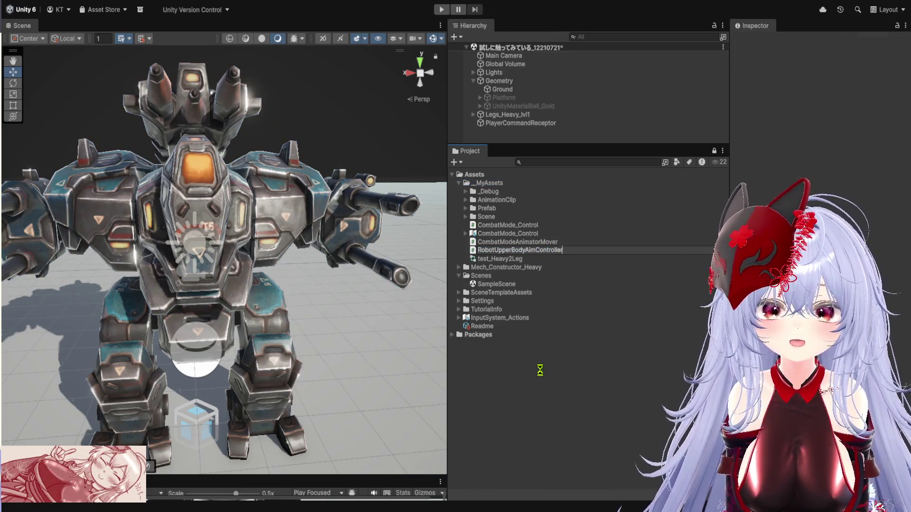
# Step: Confirm the new script's name as RobotUpperBodyAimController in _MyAssets
pyautogui.press('Return')
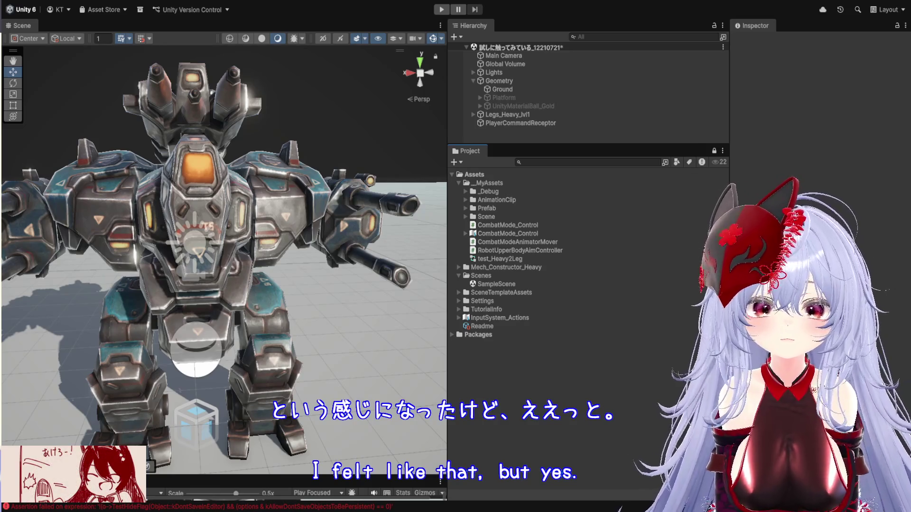
pyautogui.click(516, 184)
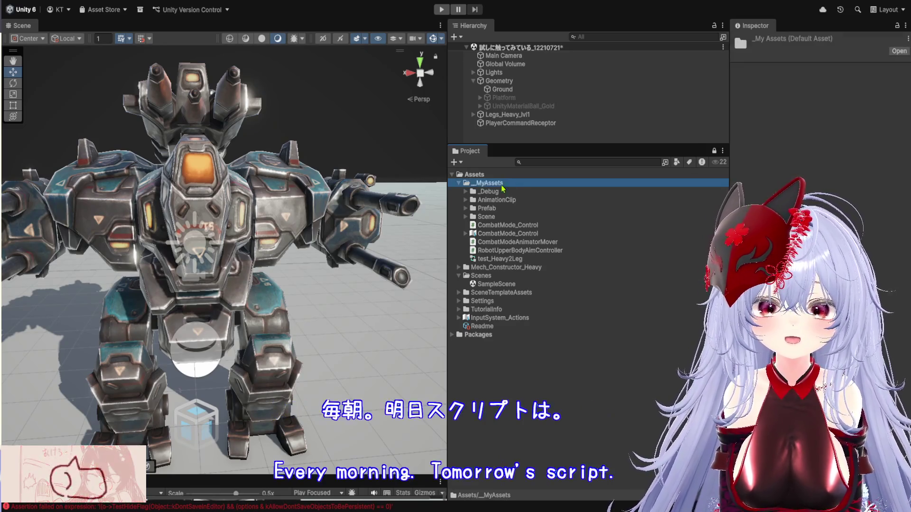
# Step: Create a new folder named _Script inside _MyAssets
pyautogui.hotkey('ctrl', 'shift', 'n')
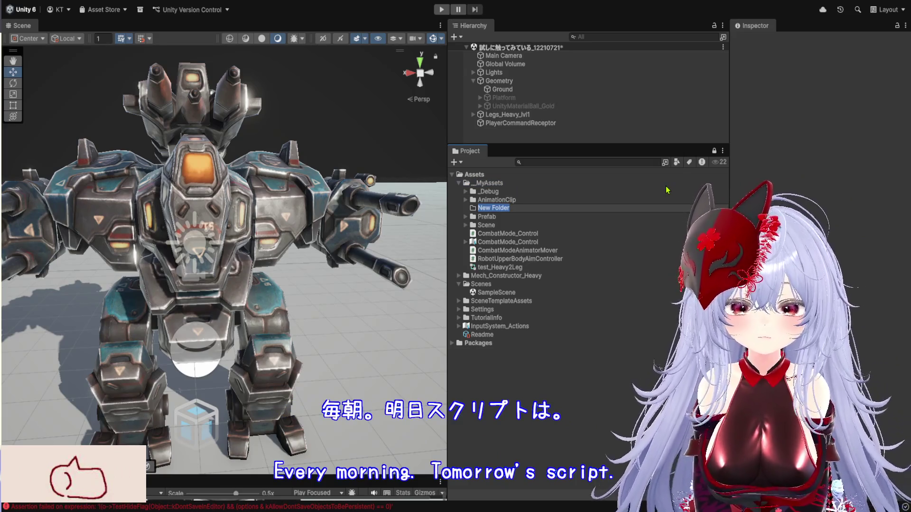
pyautogui.write('_Scrip')
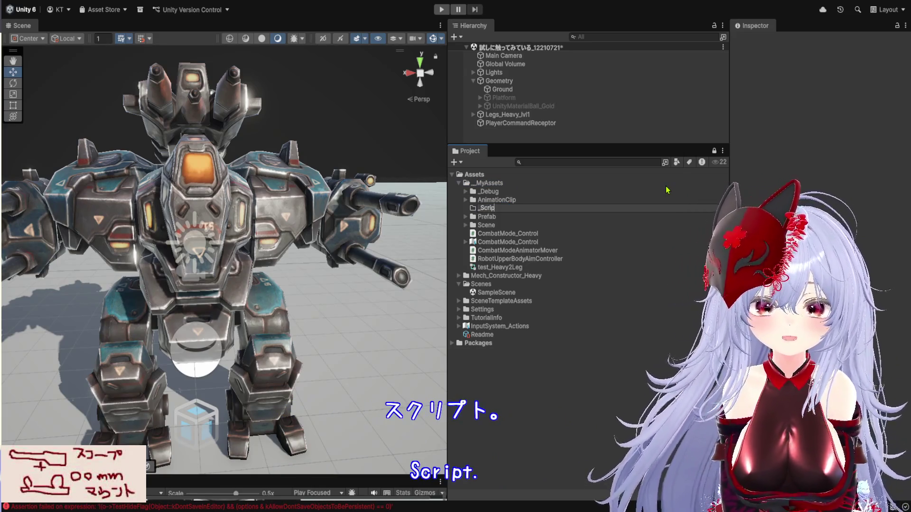
pyautogui.write('t')
pyautogui.press('Return')
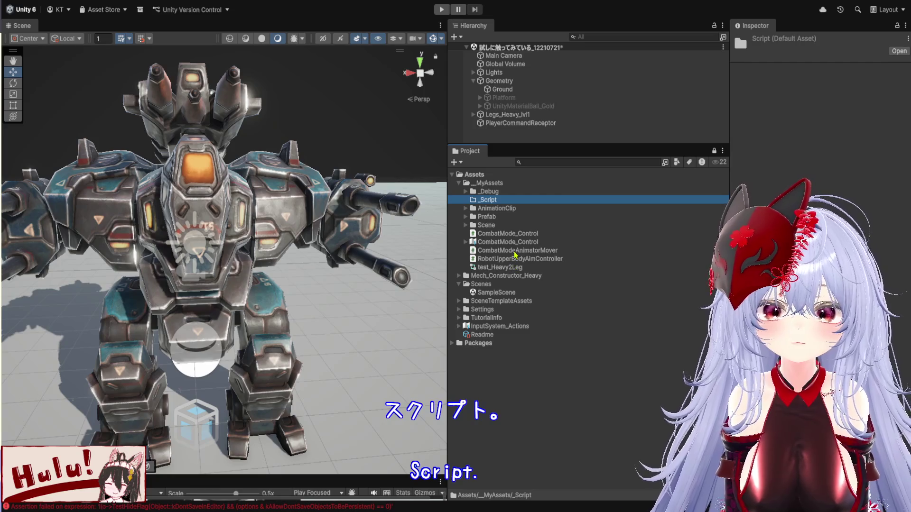
# Step: Move CombatModeAnimatorMover and RobotUpperBodyAimController into _Script and expand the folder
pyautogui.moveTo(515, 255); pyautogui.dragTo(519, 200)
pyautogui.moveTo(527, 254)
pyautogui.mouseDown()
pyautogui.moveTo(518, 205)
pyautogui.moveTo(493, 201)
pyautogui.mouseUp()
pyautogui.click(465, 199)
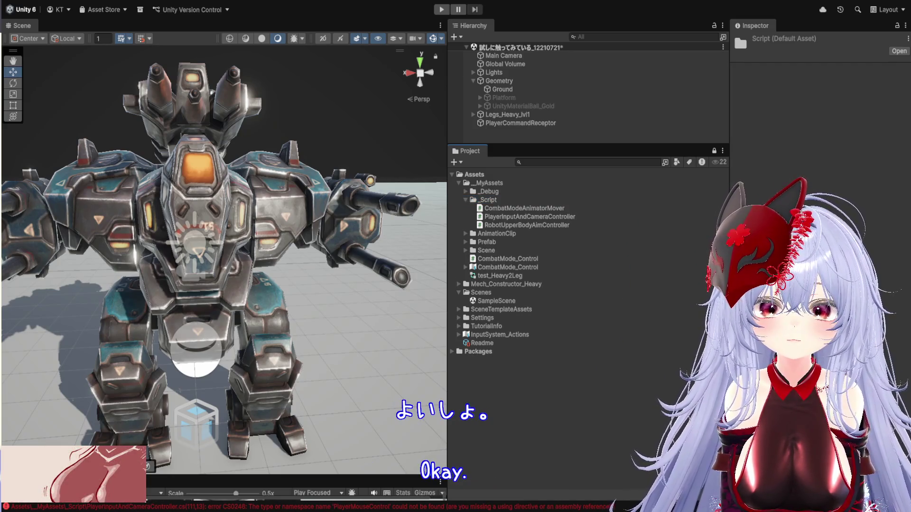
pyautogui.click(481, 217)
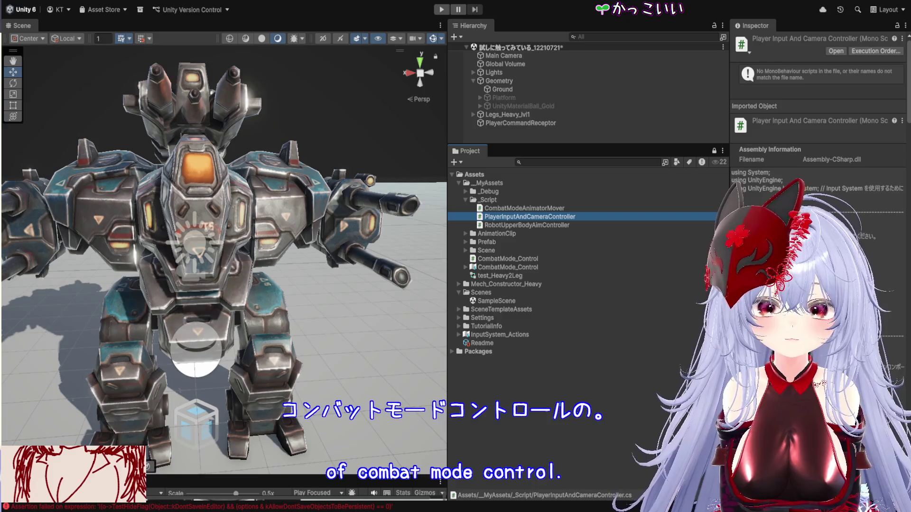
pyautogui.click(511, 226)
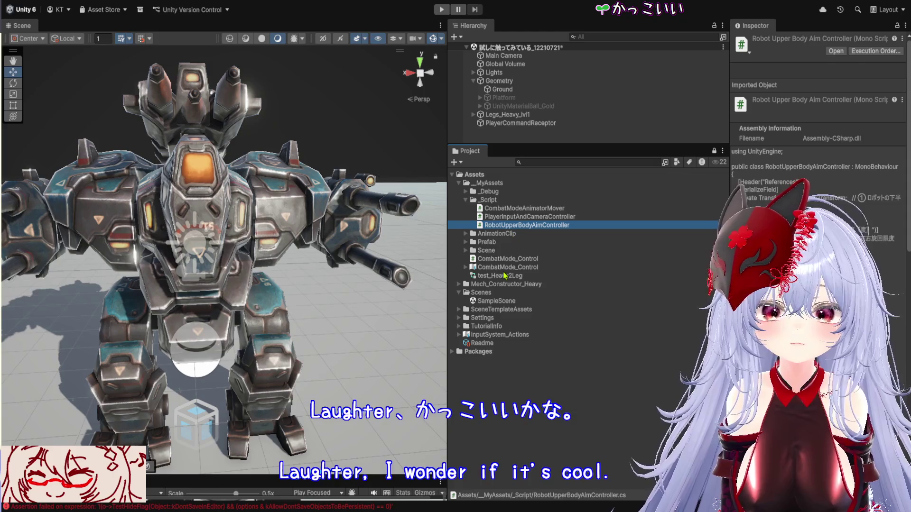
pyautogui.click(506, 261)
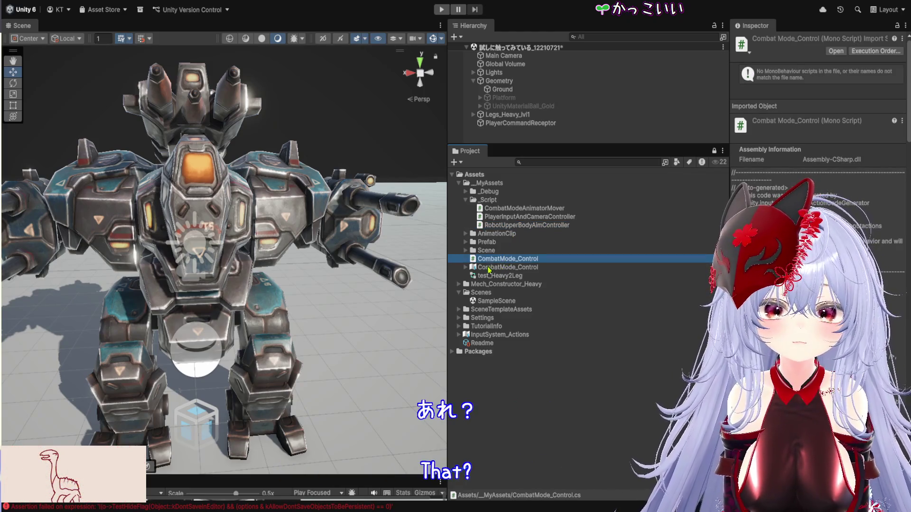
pyautogui.click(492, 269)
pyautogui.click(824, 95)
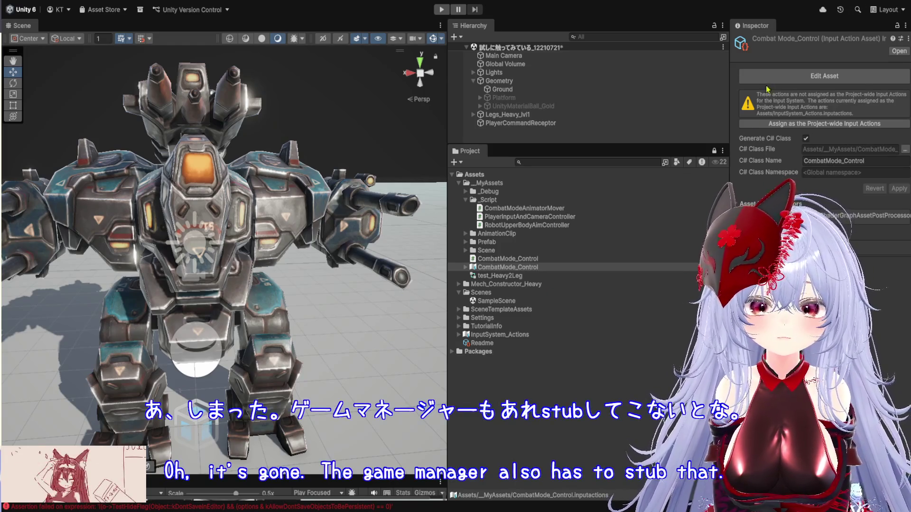
pyautogui.click(497, 200)
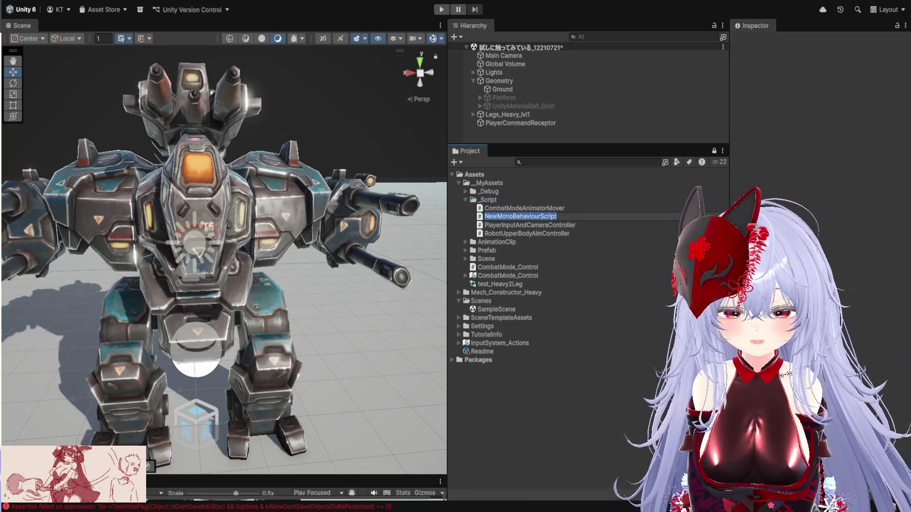
# Step: Name the new MonoBehaviour script in _Script GameManager
pyautogui.write('GameManager')
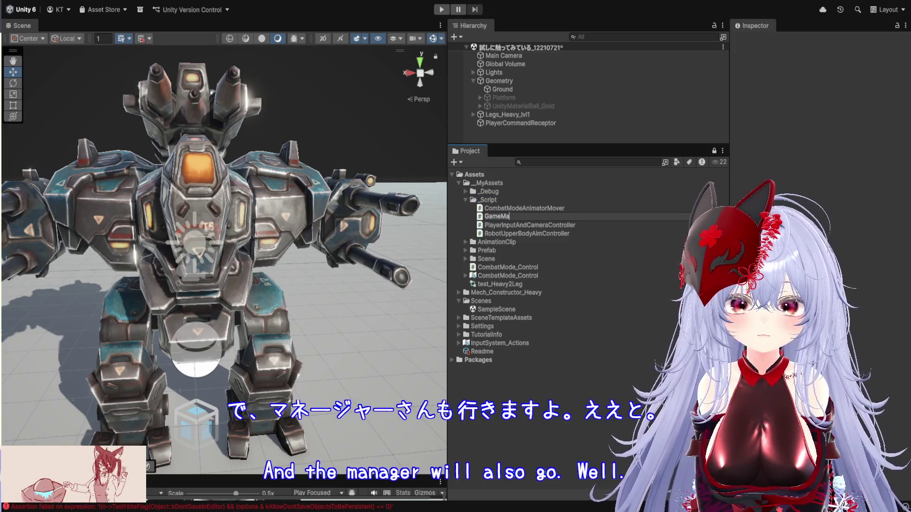
pyautogui.press('Return')
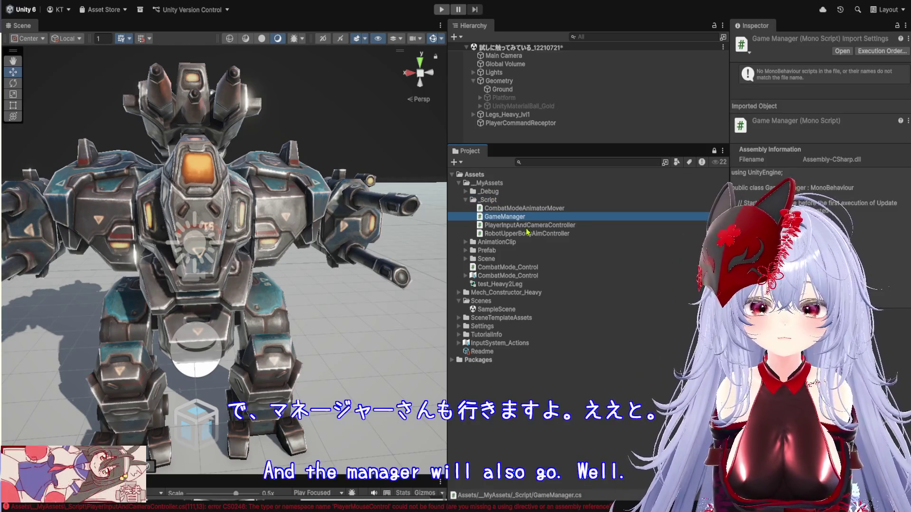